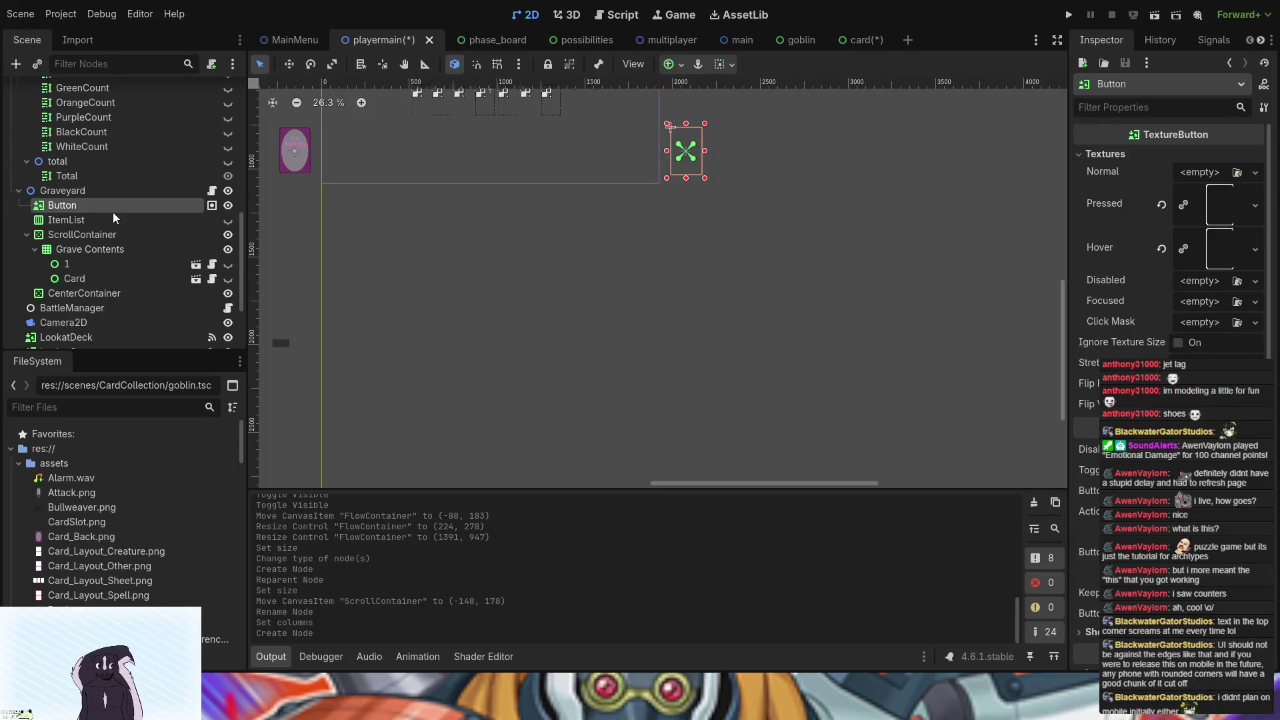
Step: Enlarge the graveyard's CenterContainer through its Transform size and drag it up to about (-87, -133)
click(135, 293)
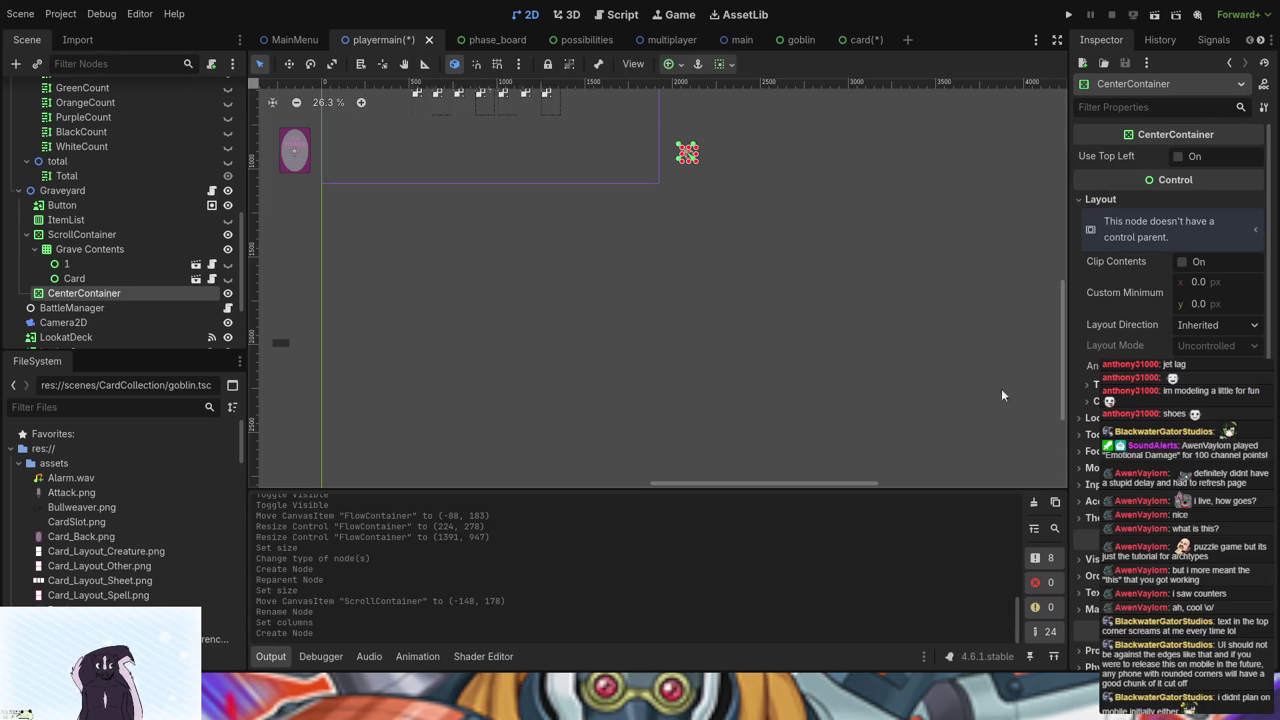
click(1093, 385)
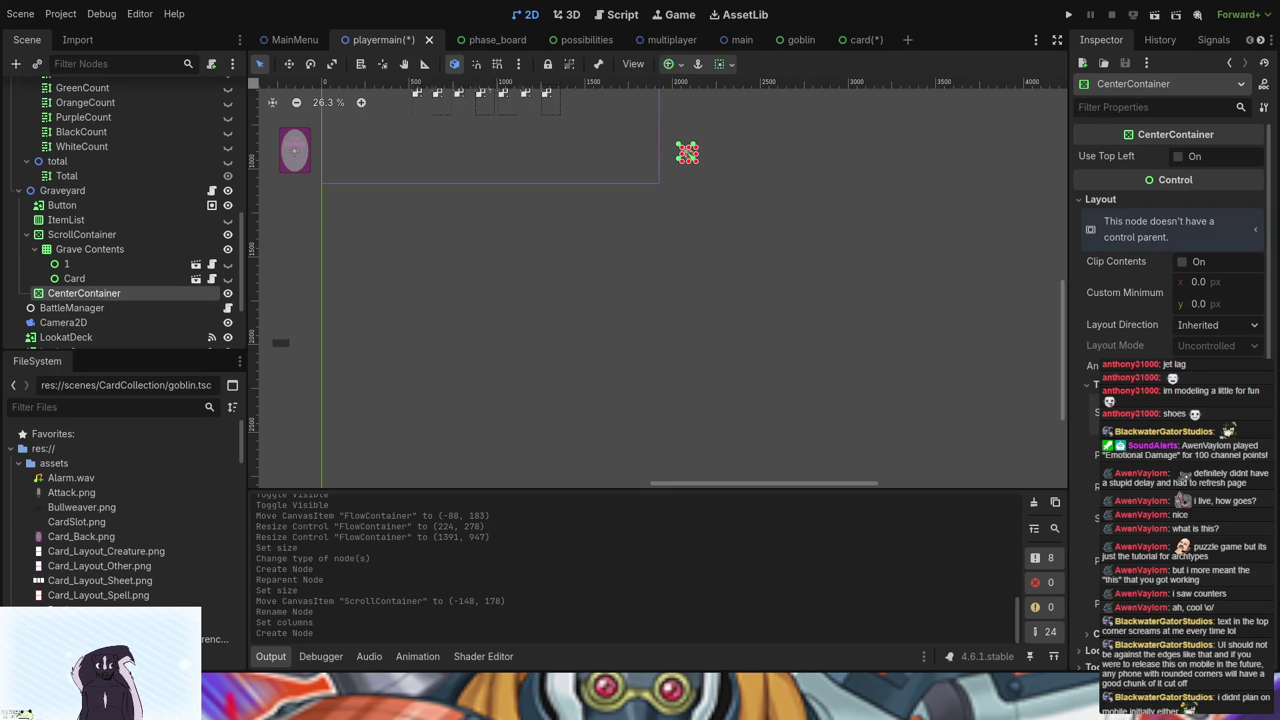
key(Return)
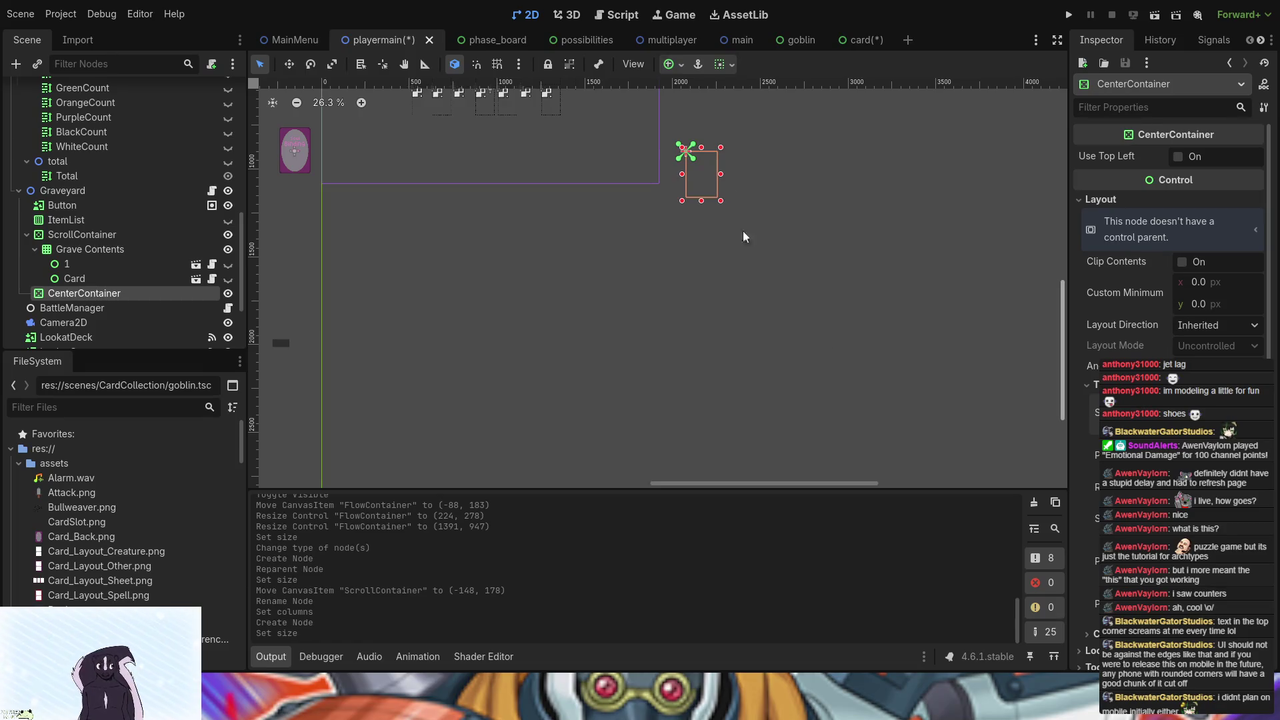
drag(702, 181, 688, 157)
click(791, 170)
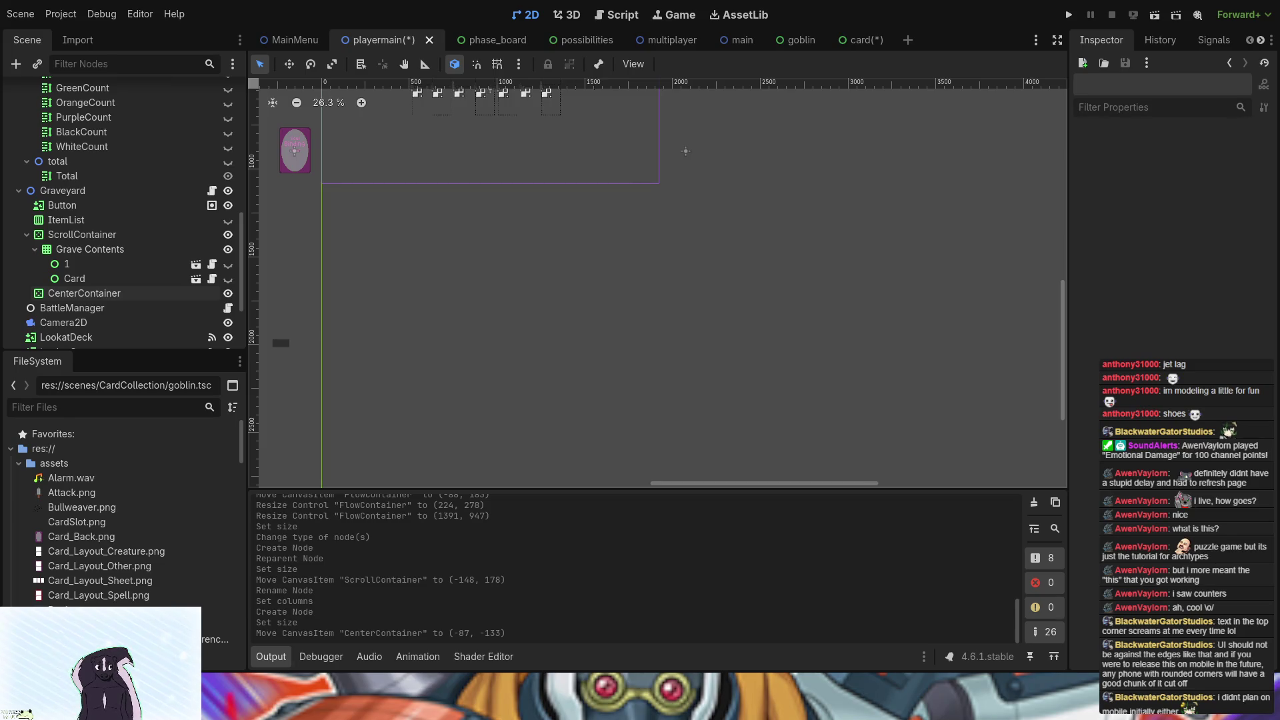
scroll(603, 202, up, 5)
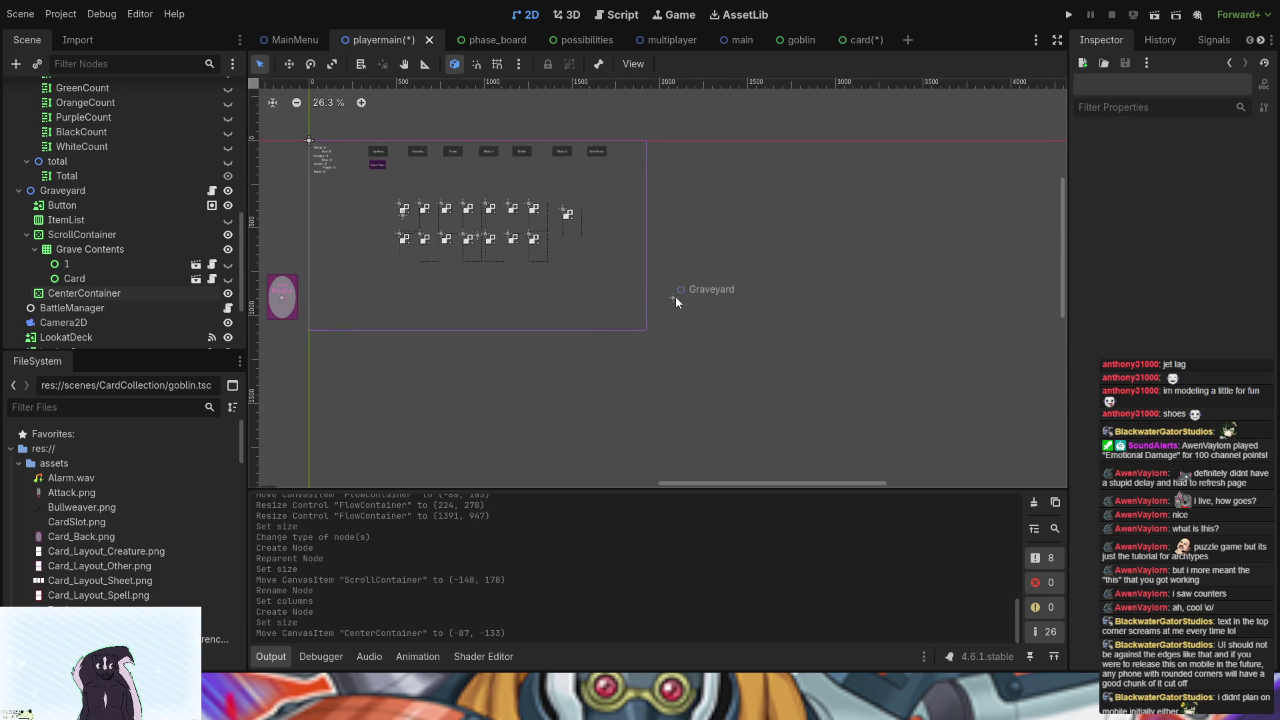
Step: Check the Graveyard, ScrollContainer and card scene, then open card_manager.gd from CardManager
click(675, 300)
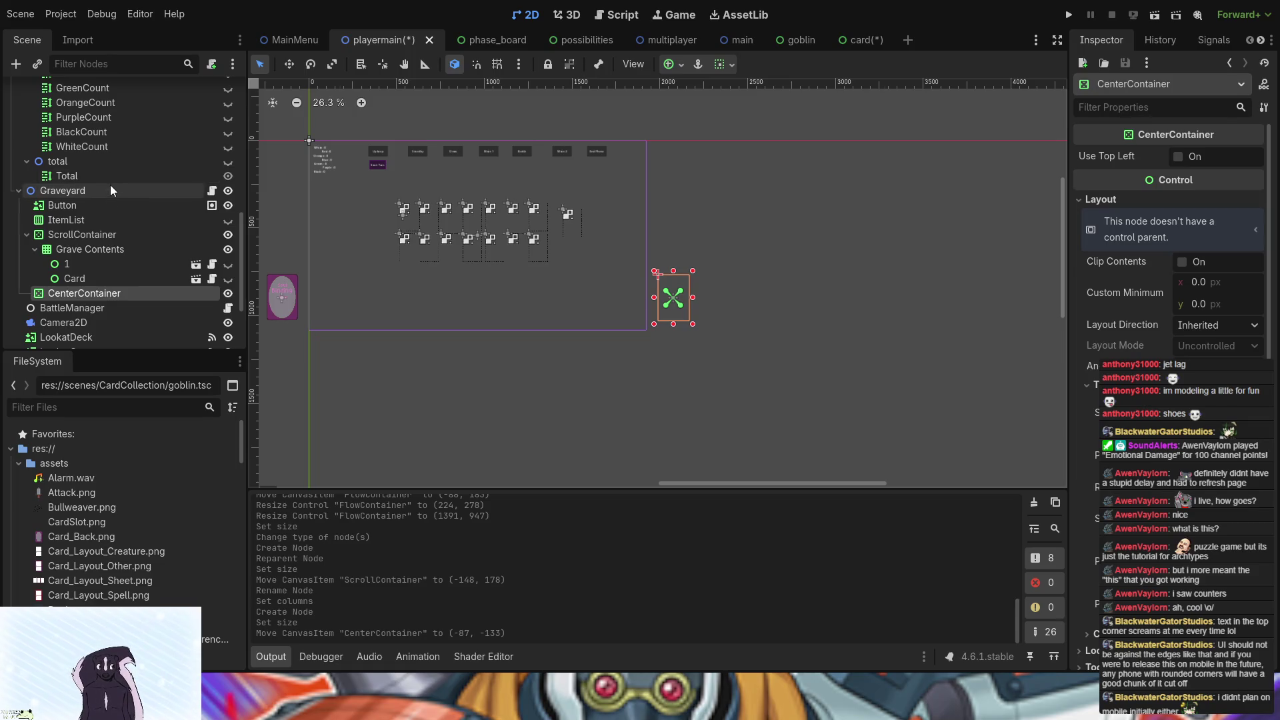
click(79, 238)
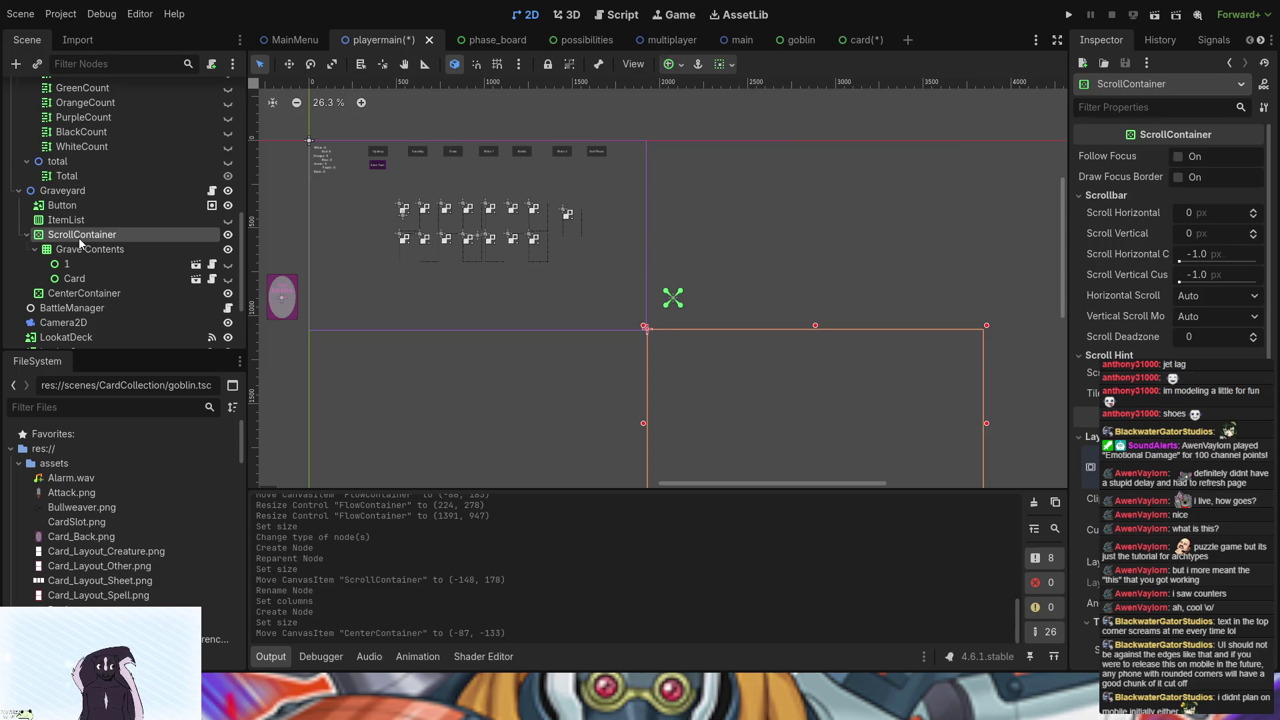
click(145, 190)
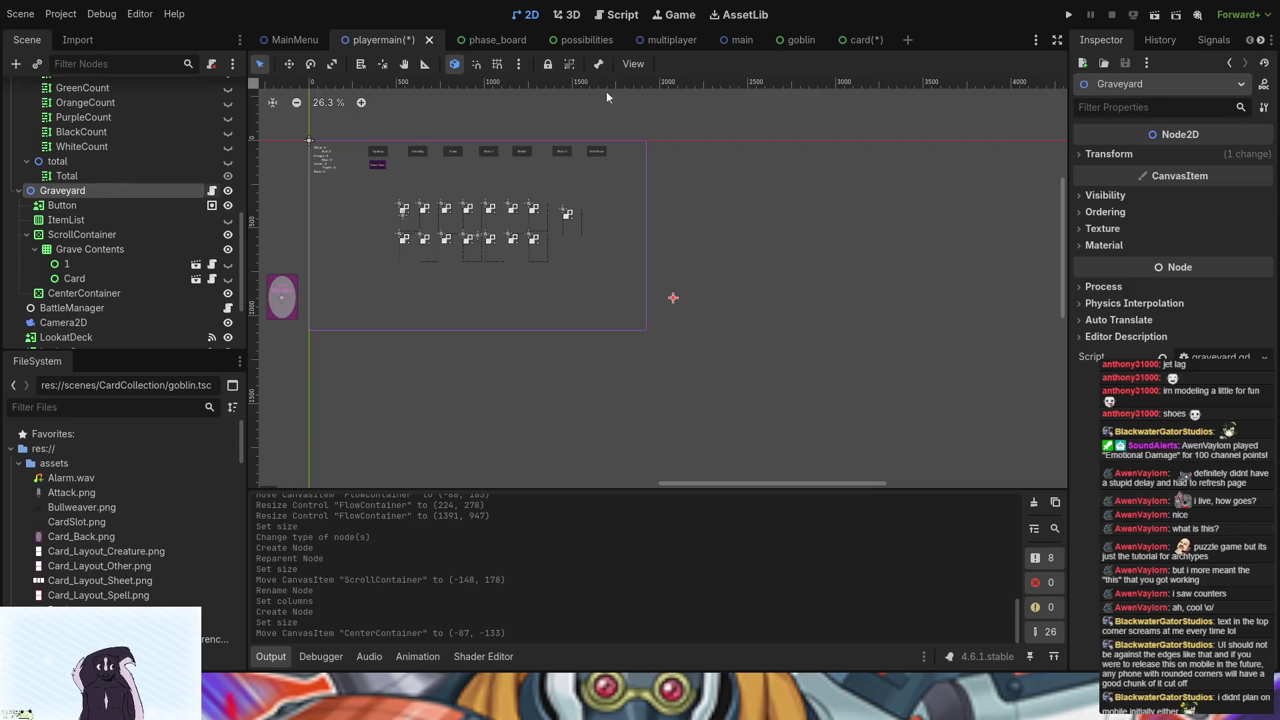
click(868, 33)
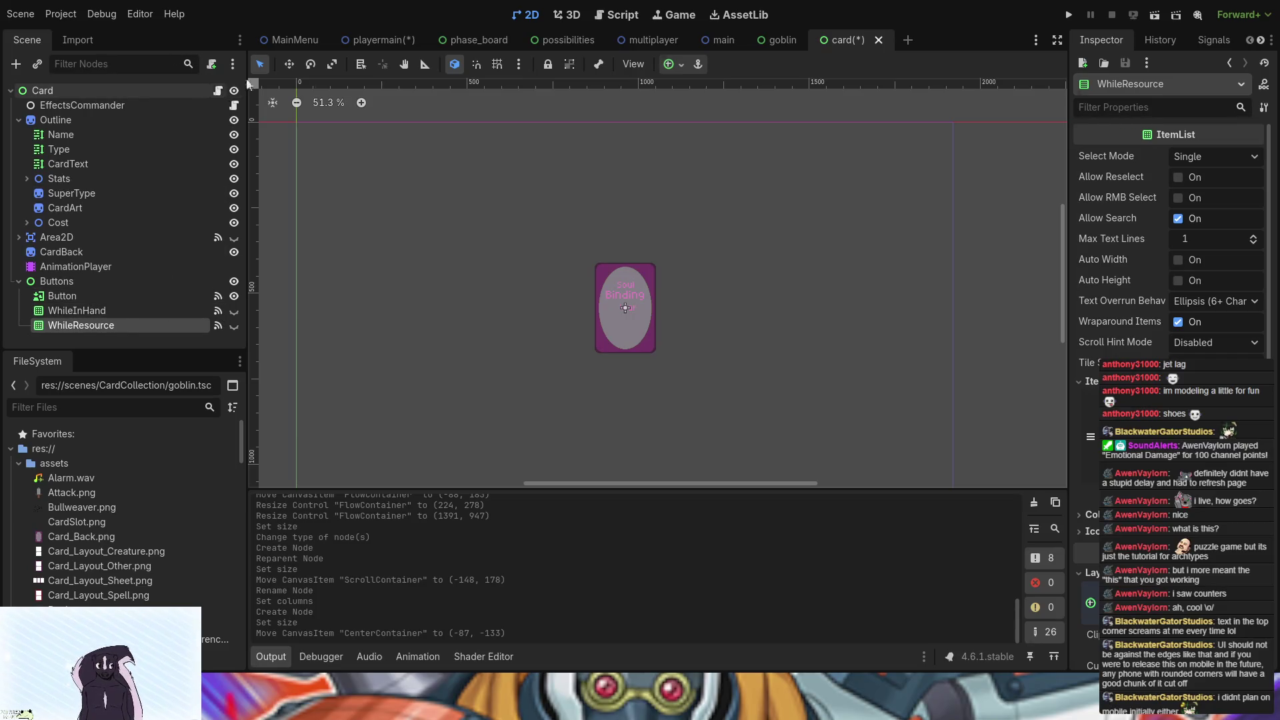
click(354, 41)
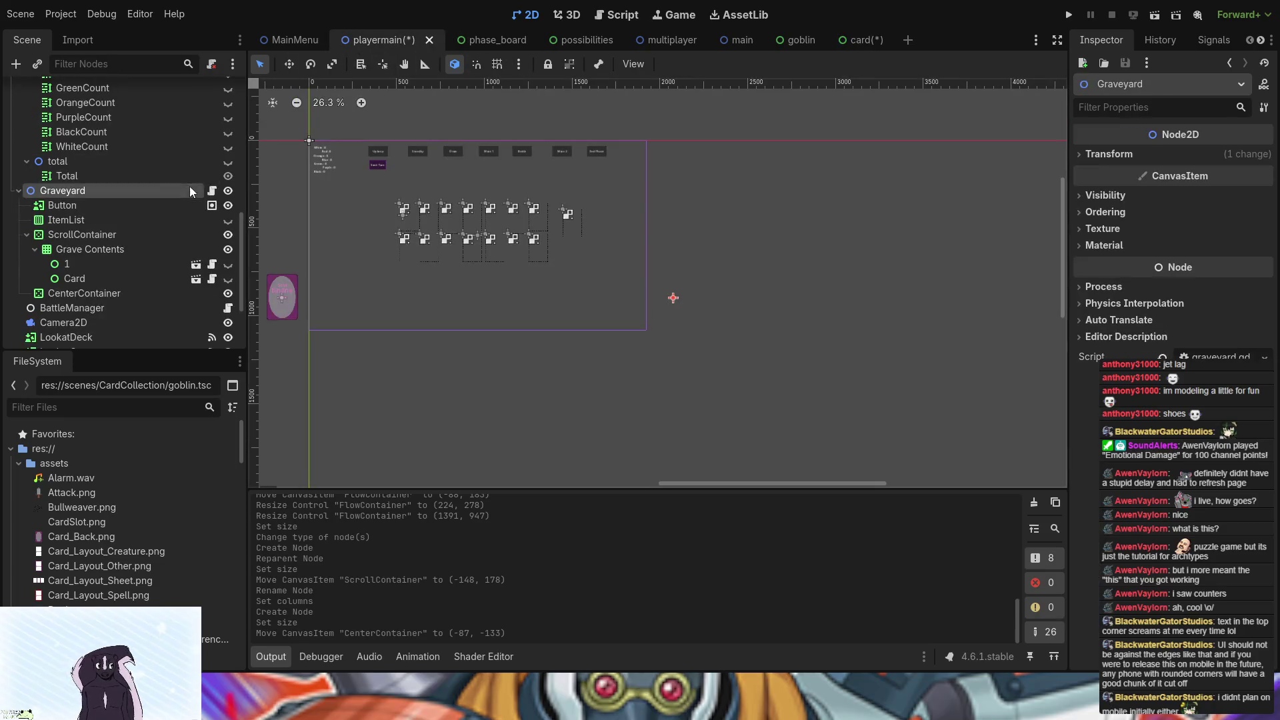
scroll(200, 190, up, 5)
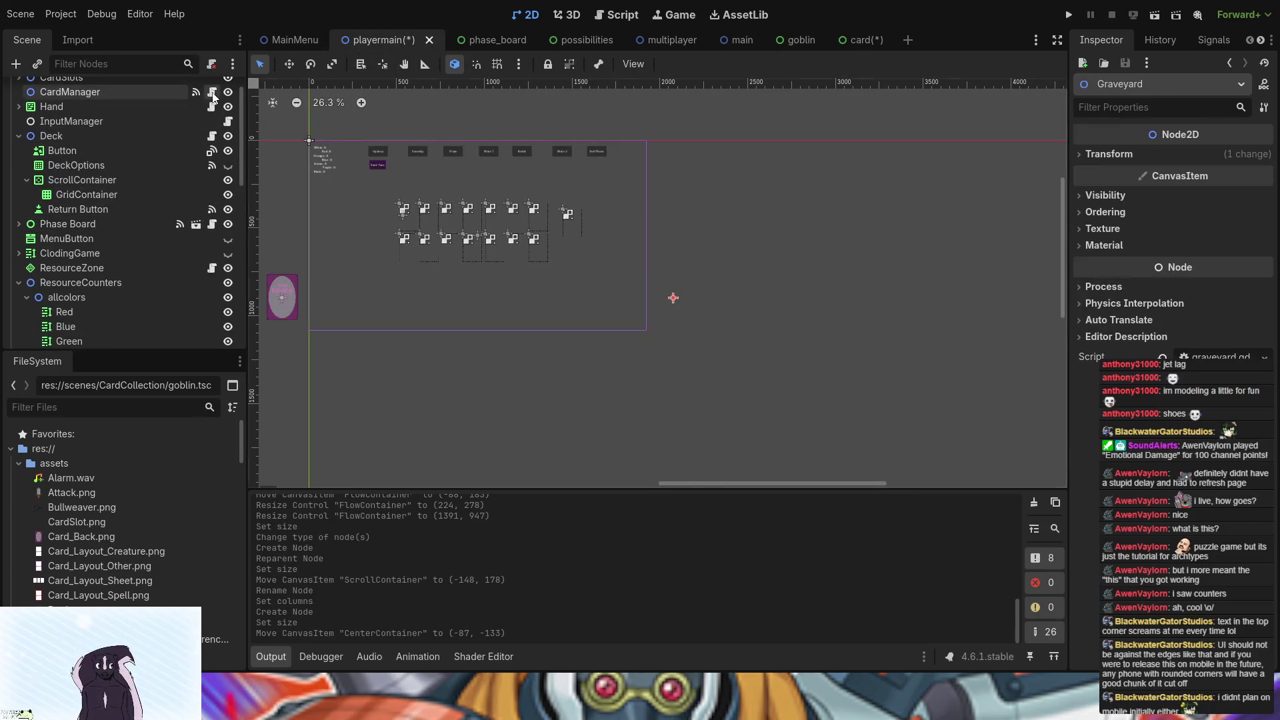
click(211, 91)
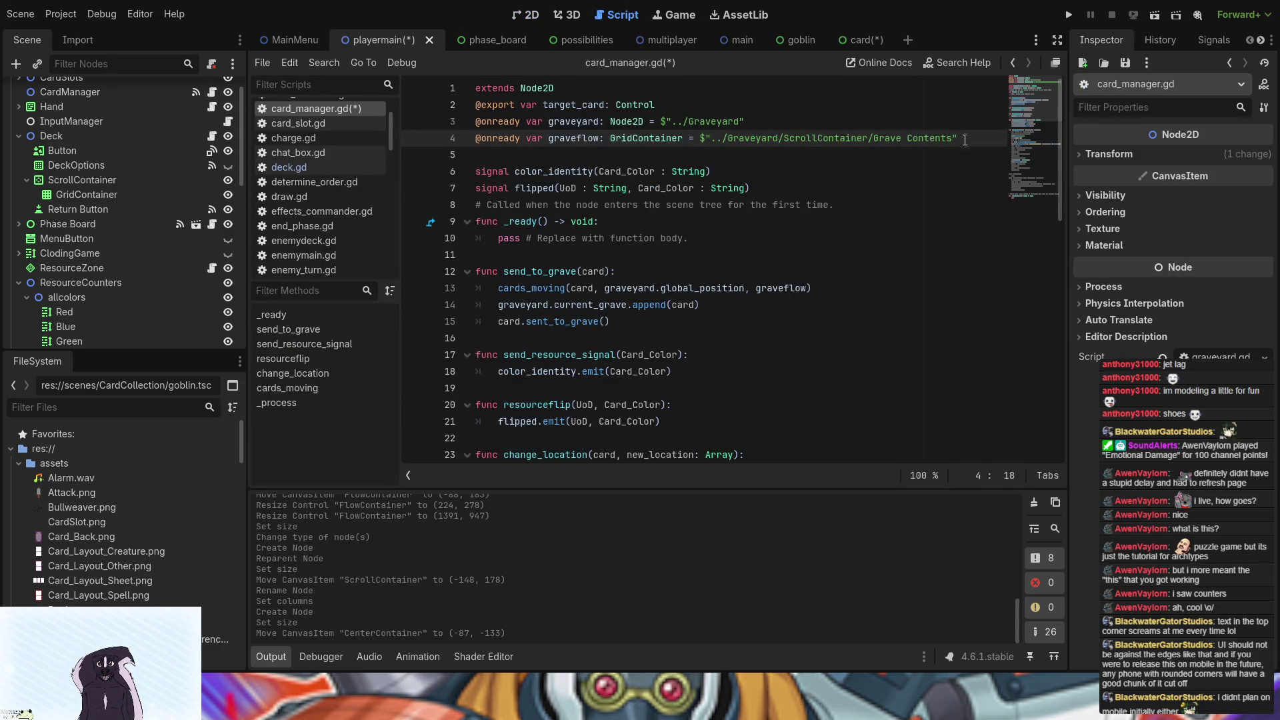
Step: Point line 4's graveflow path at ../Graveyard/CenterContainer by dragging in the CenterContainer node
drag(952, 138, 868, 138)
drag(951, 138, 699, 138)
scroll(38, 278, down, 10)
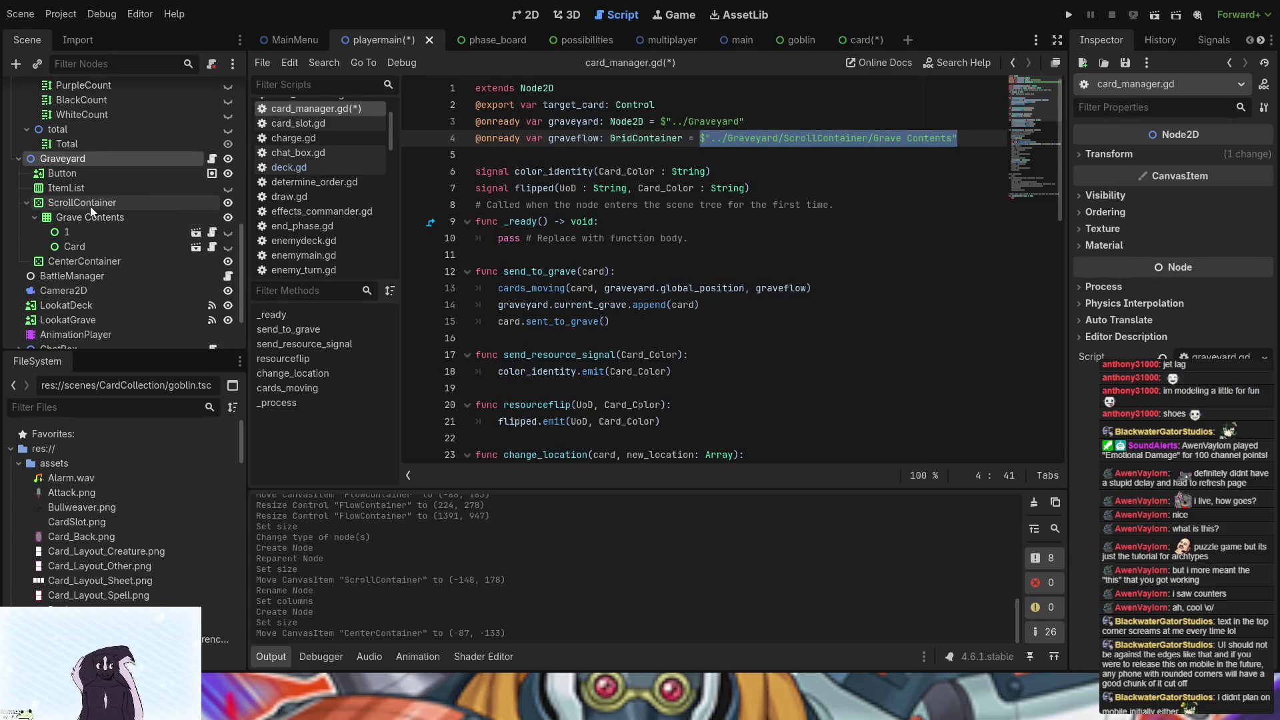
click(88, 259)
drag(88, 254, 735, 142)
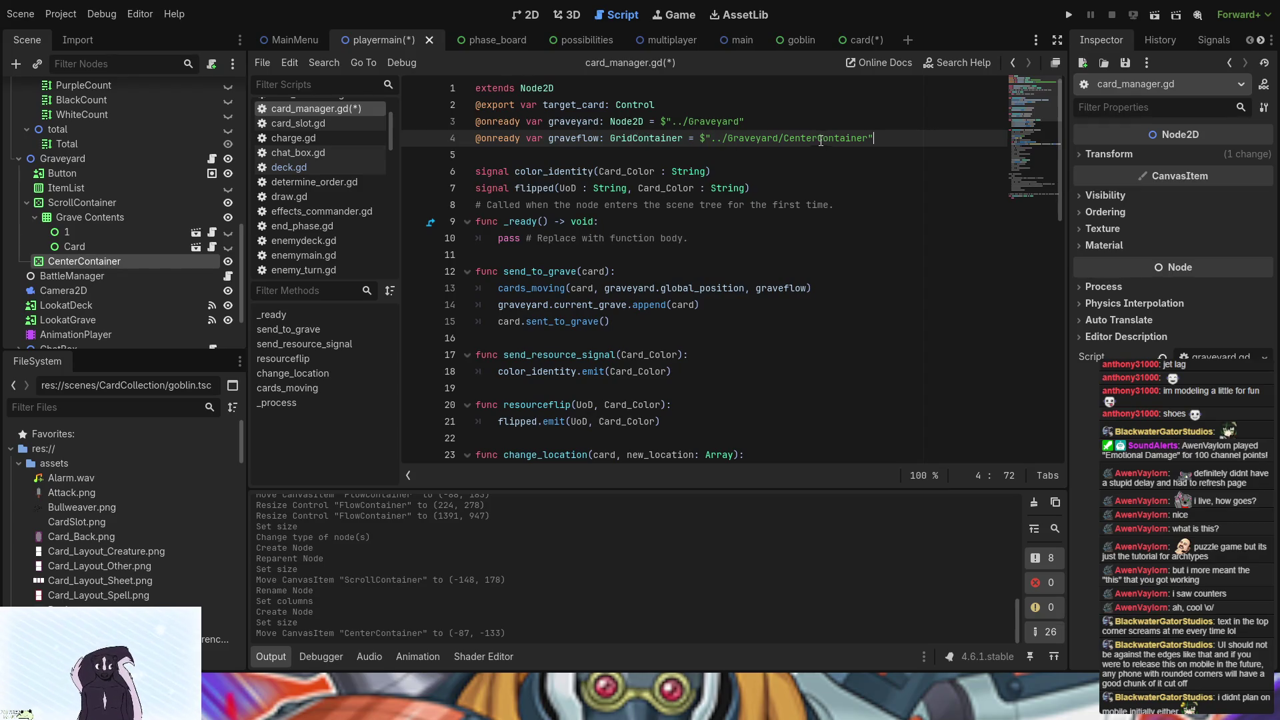
Step: Replace graveflow's GridContainer type with CenterContainer, then open playermain.gd
drag(869, 138, 785, 137)
key(ctrl+c)
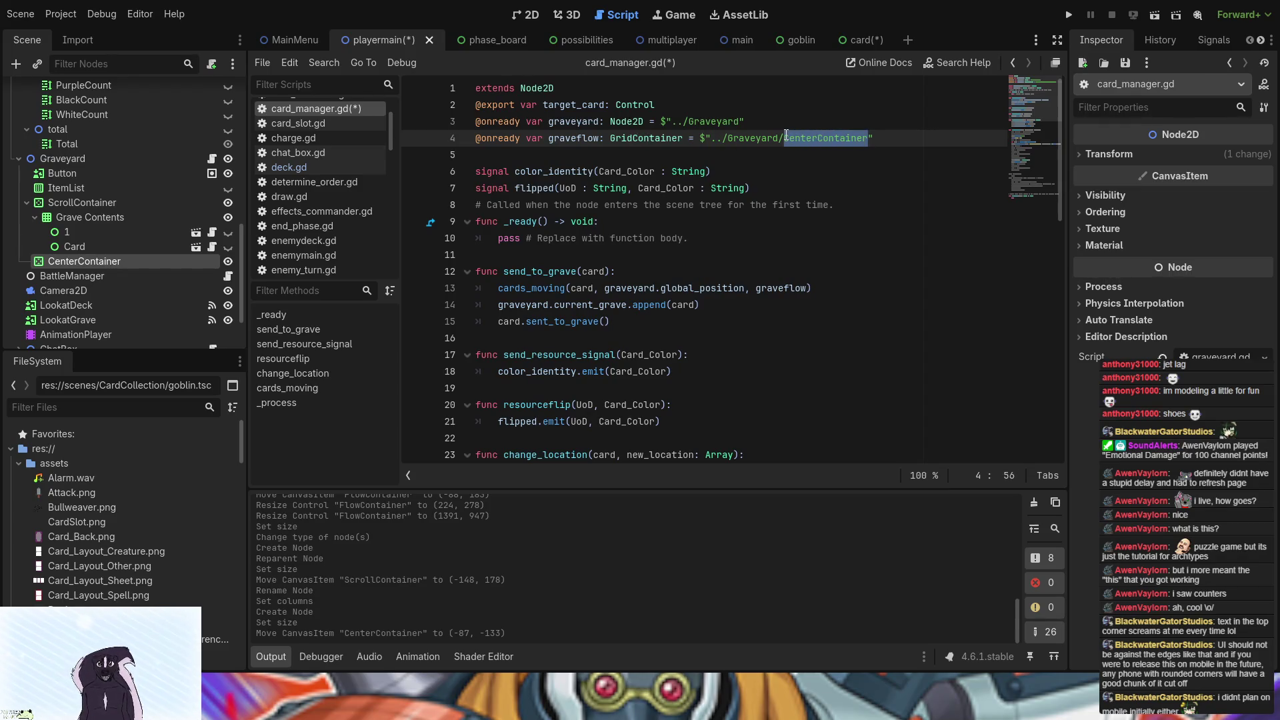
double_click(633, 142)
key(ctrl+v)
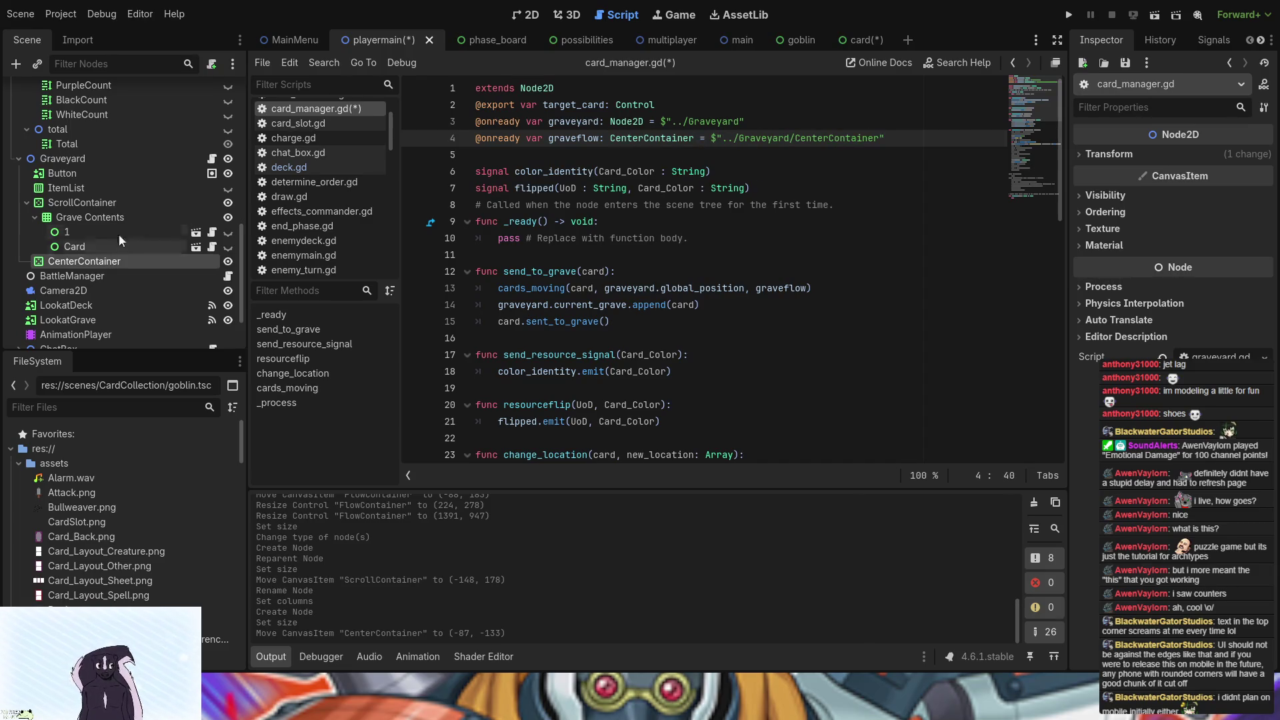
scroll(158, 270, up, 10)
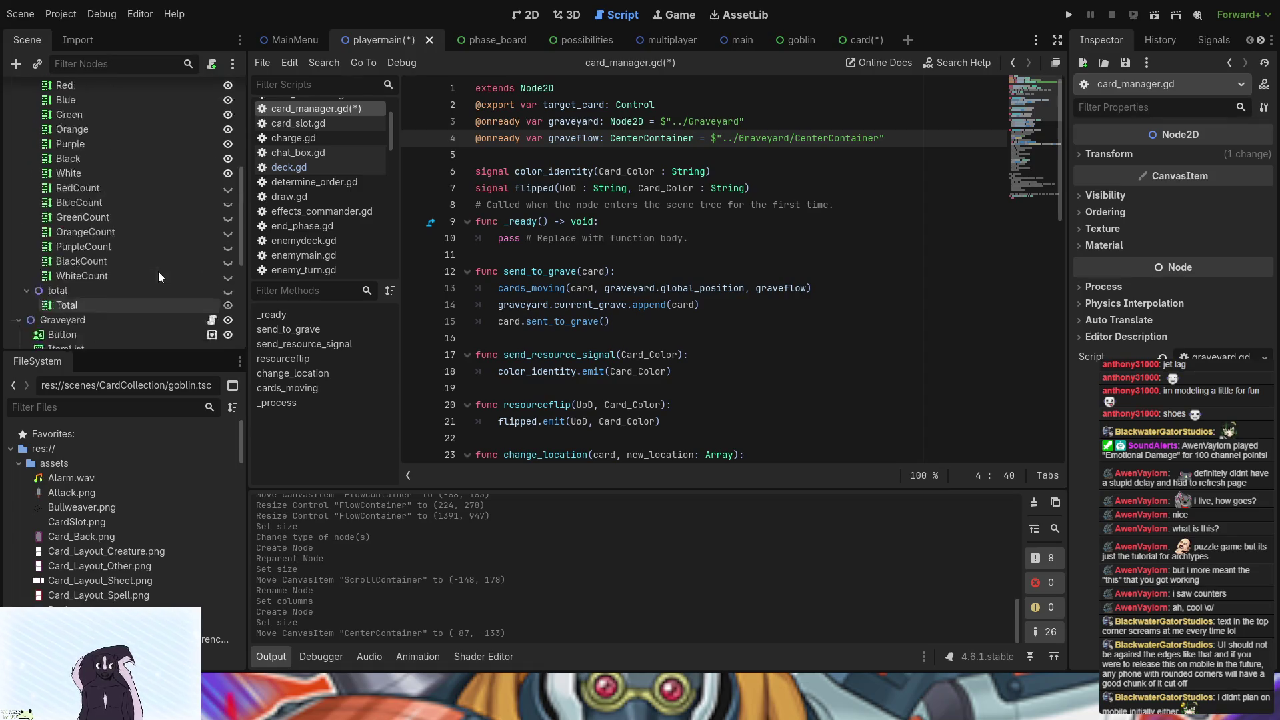
click(211, 91)
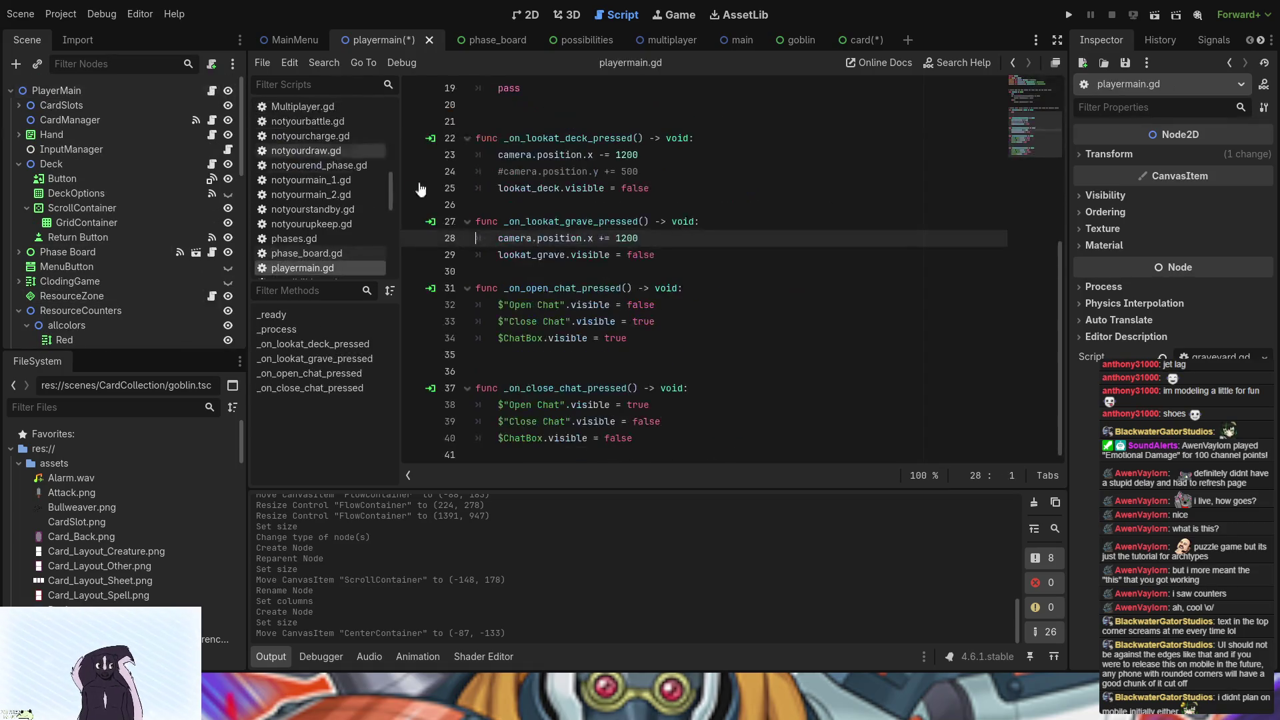
Step: Start a line in playermain.gd's grave function and drag a Graveyard node reference to the top
scroll(143, 249, down, 8)
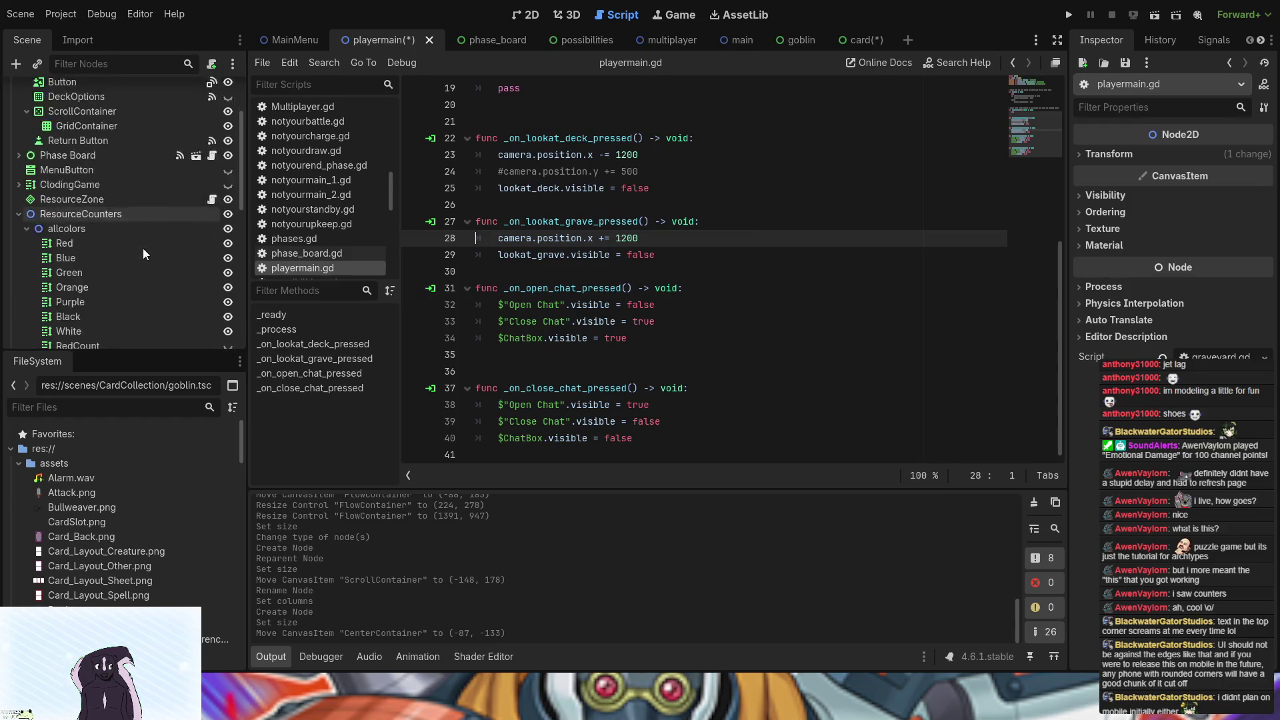
scroll(143, 248, down, 5)
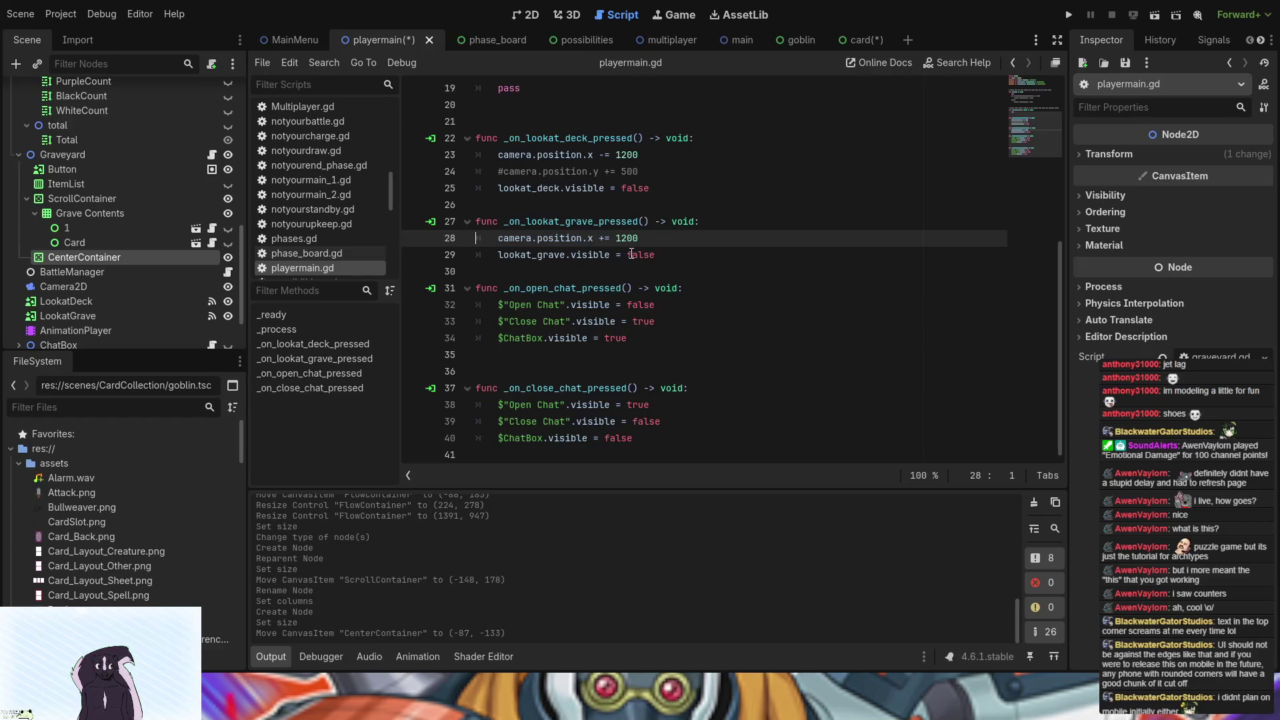
click(723, 222)
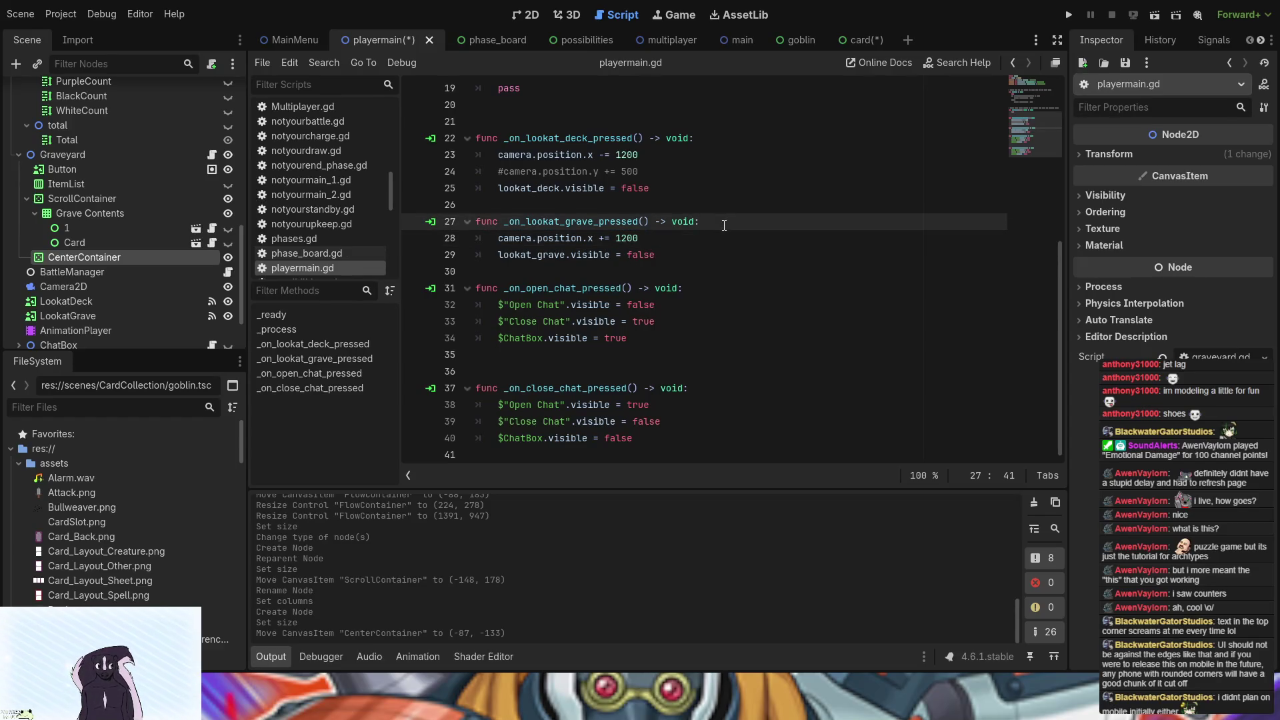
key(Return)
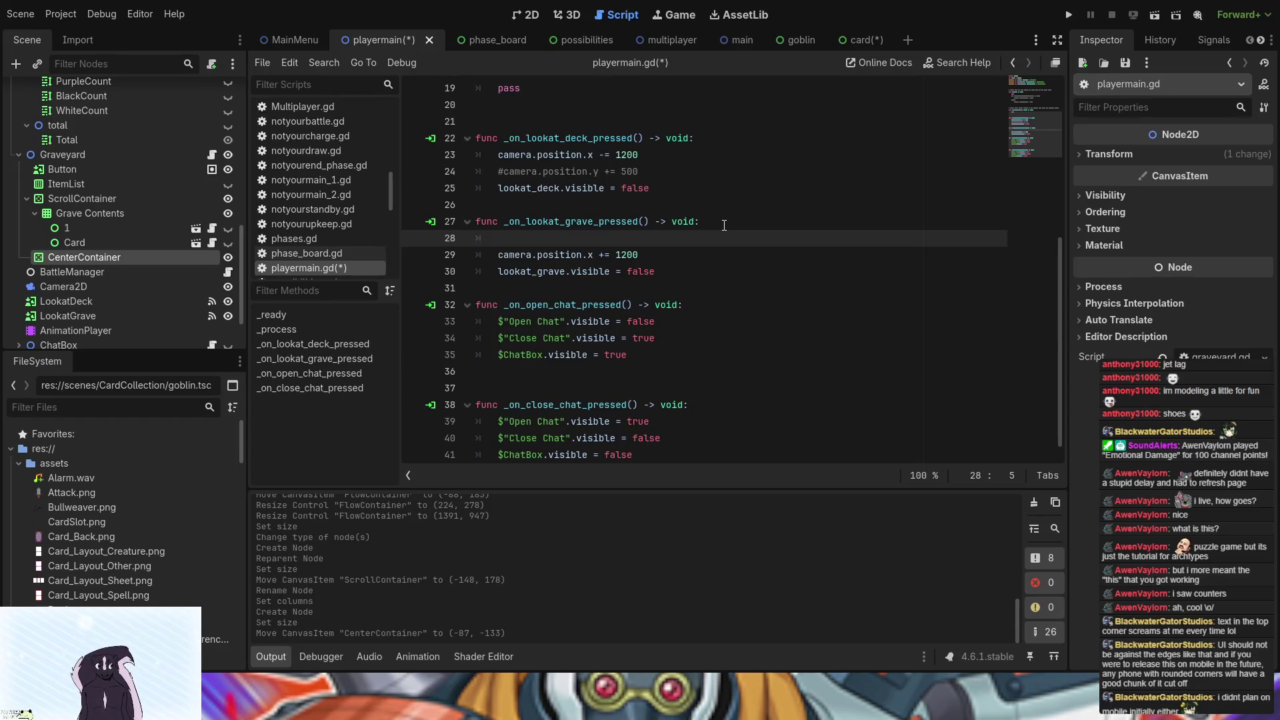
text(gr)
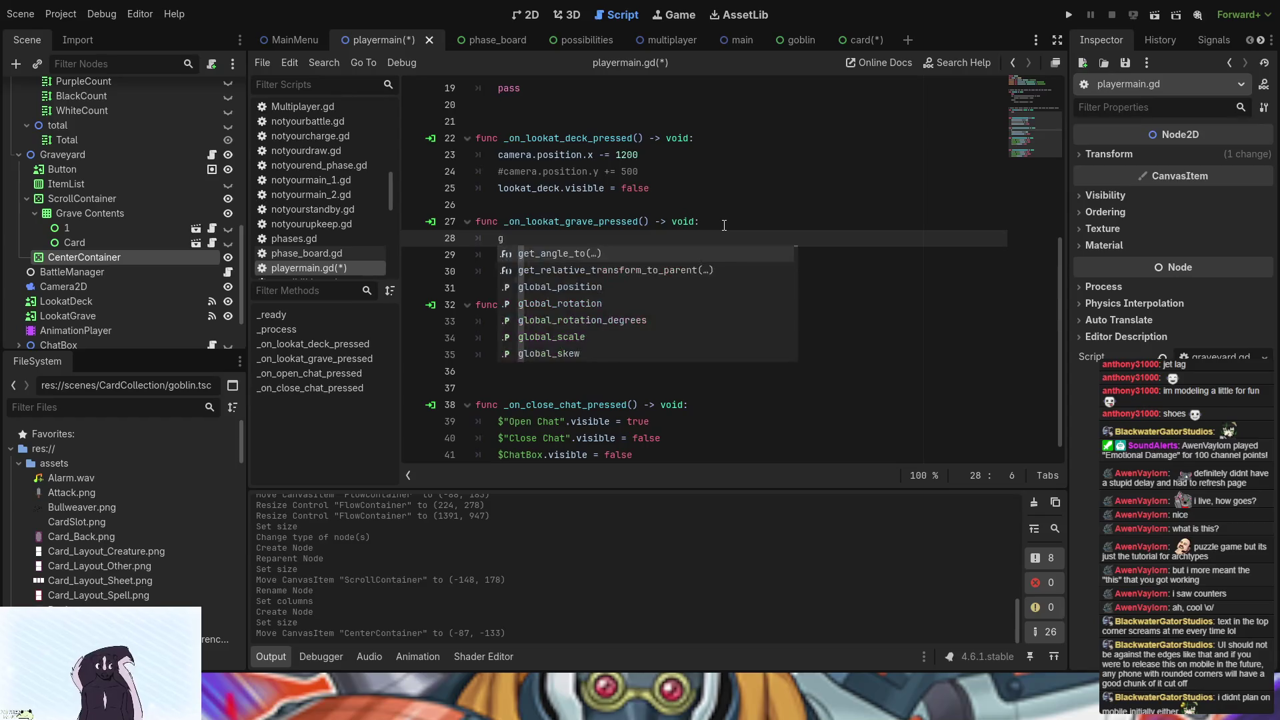
key(BackSpace)
key(BackSpace)
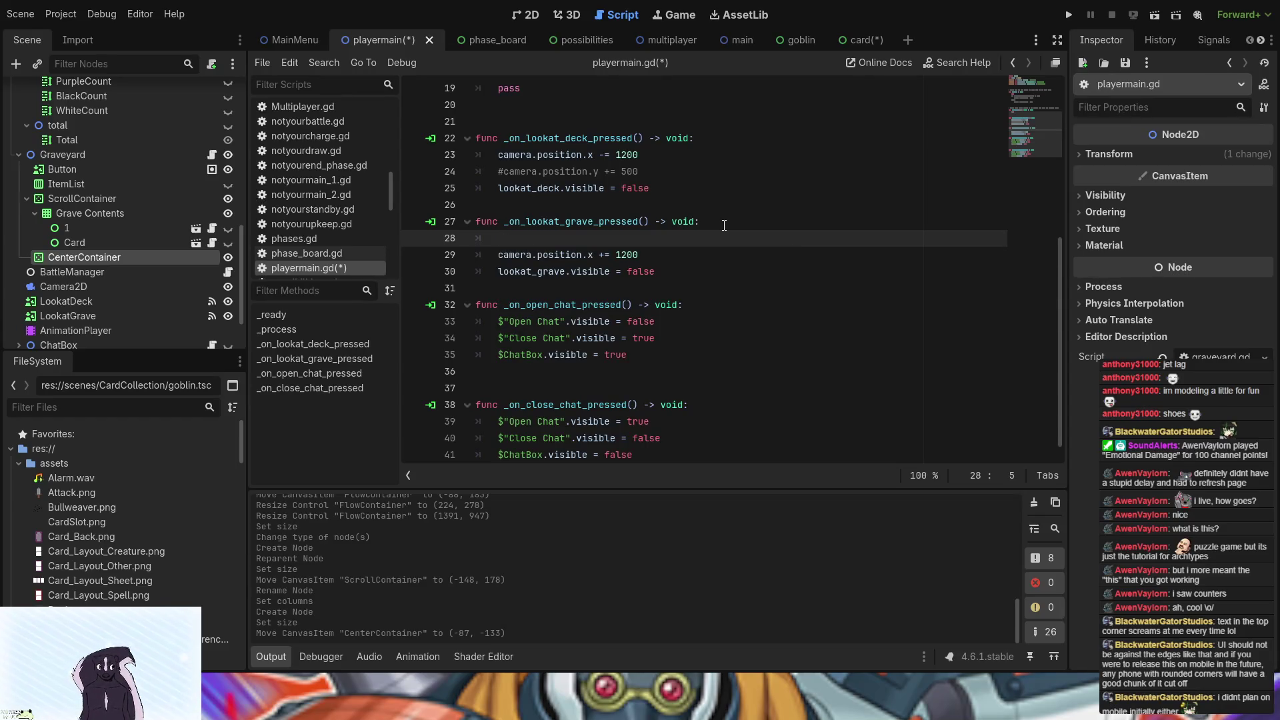
scroll(723, 226, up, 6)
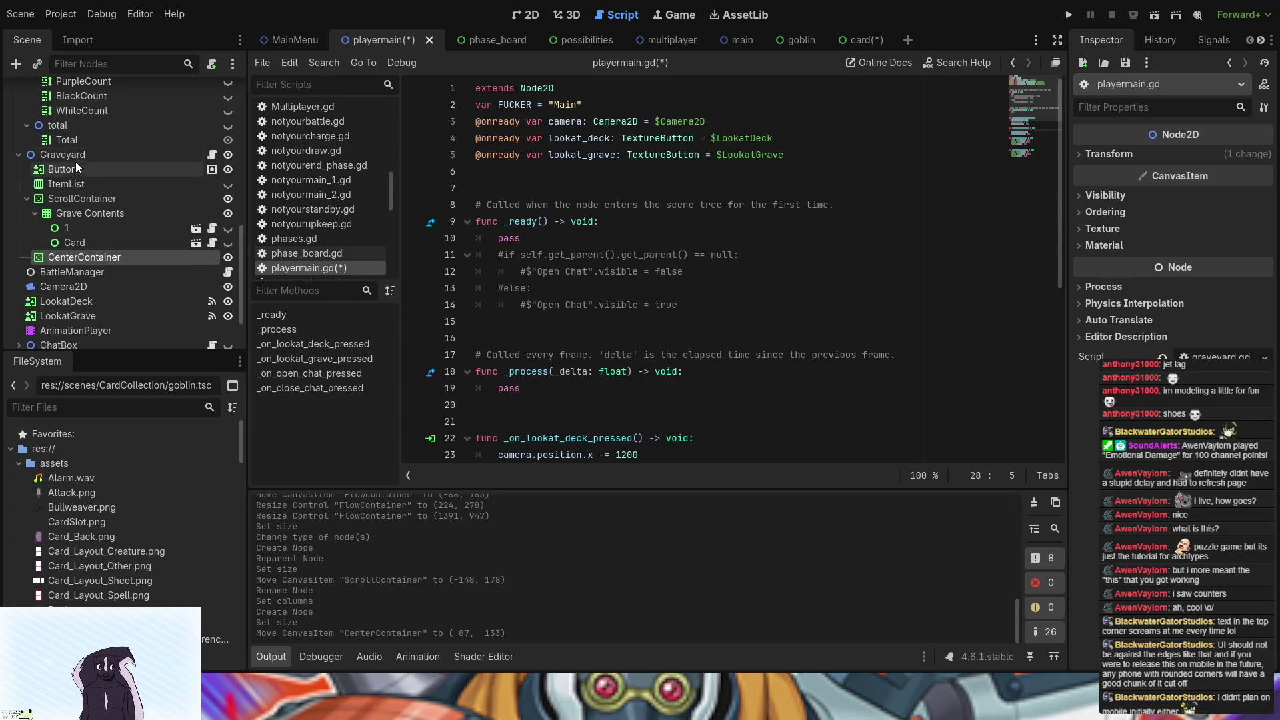
mouse_move(74, 158)
mouse_down()
mouse_move(428, 194)
mouse_move(497, 174)
mouse_up()
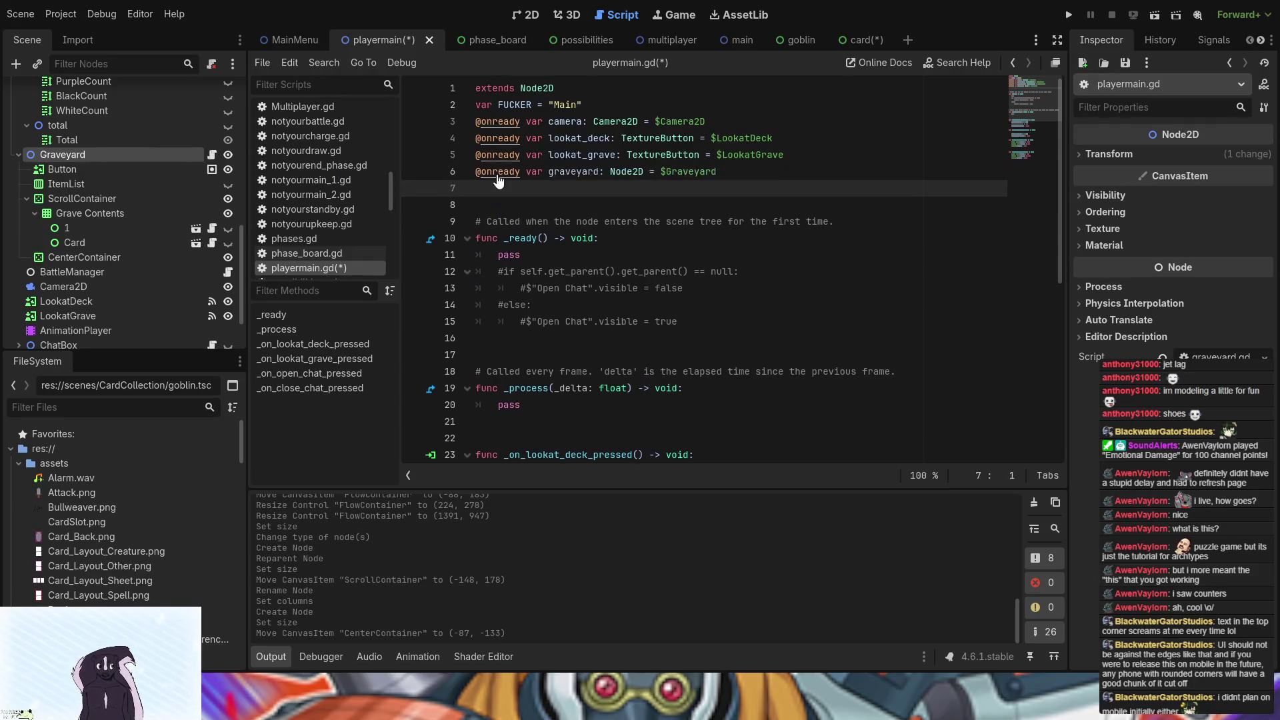
Step: Undo the stray 'gr' and blank lines, then open the Graveyard node's graveyard.gd
scroll(587, 233, down, 7)
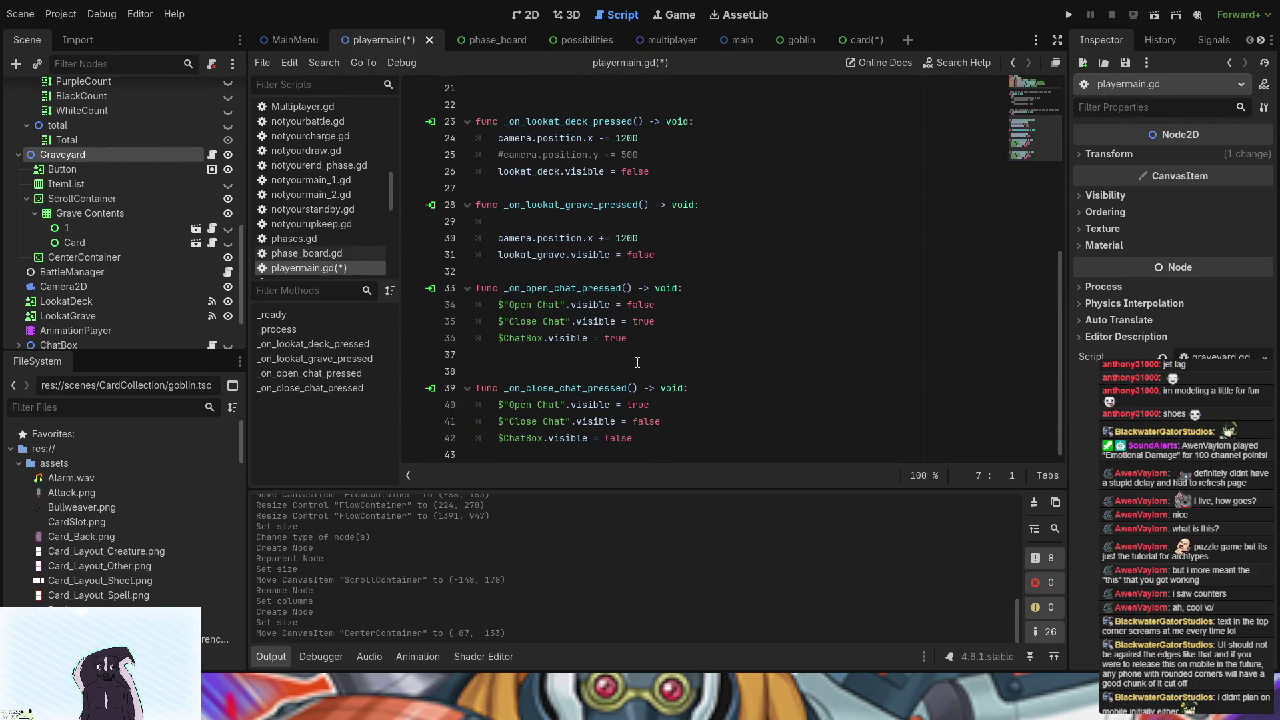
click(661, 219)
text(gr)
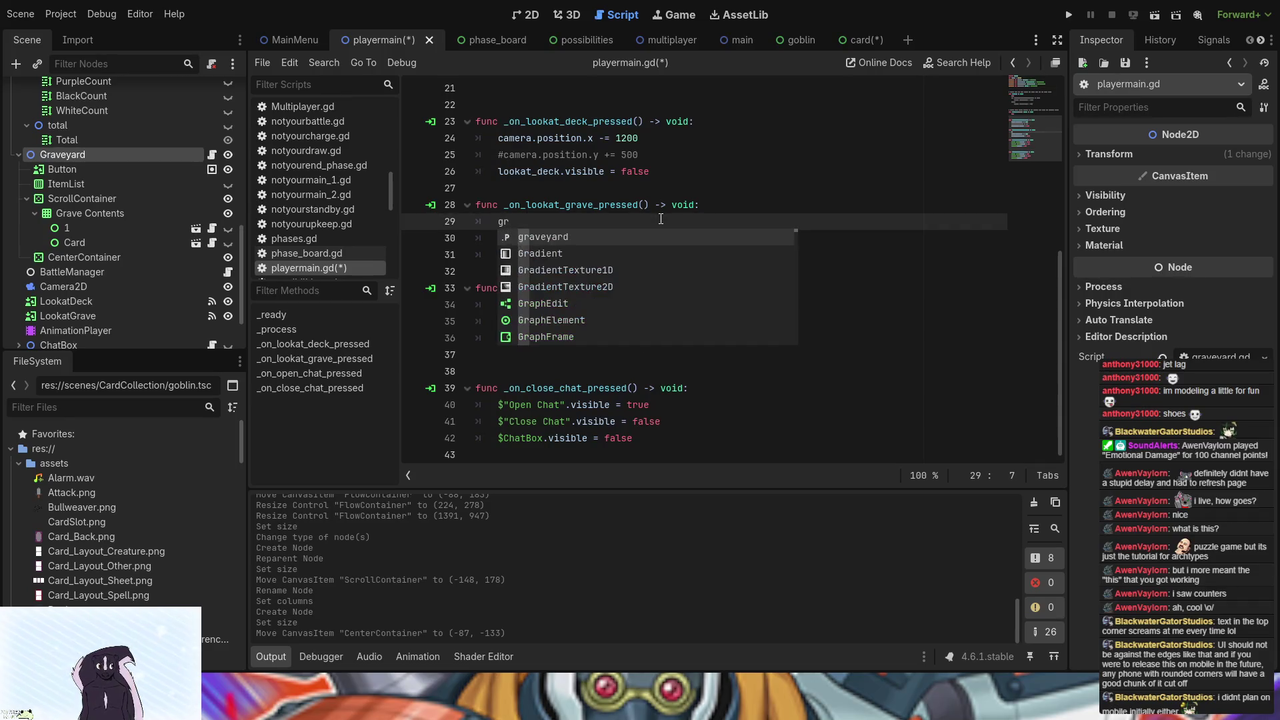
click(671, 187)
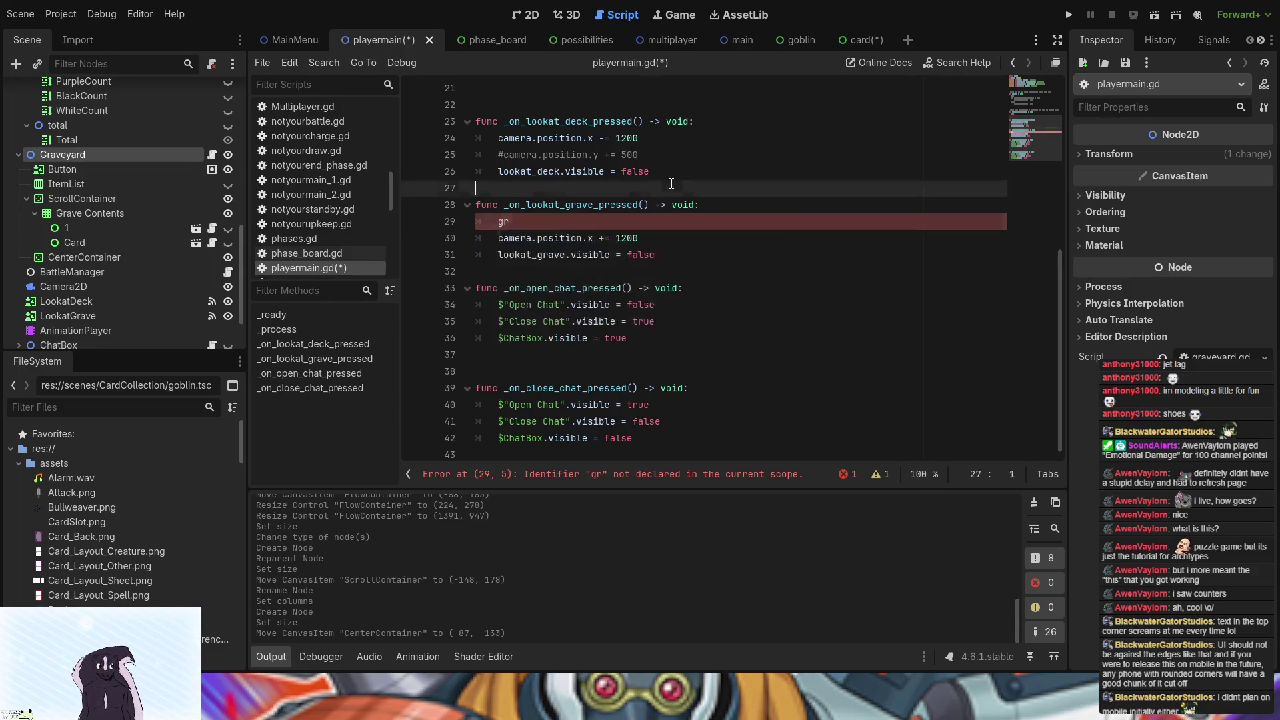
key(ctrl+z)
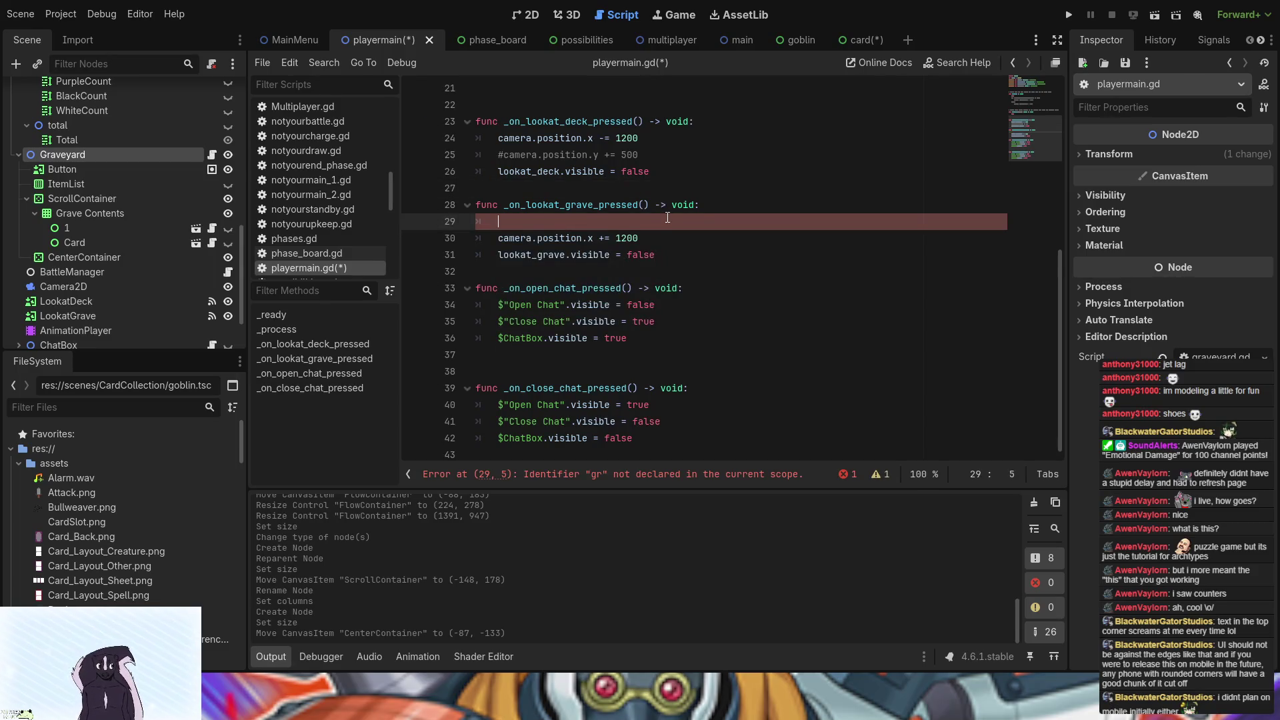
key(ctrl+z)
key(ctrl+z)
key(ctrl+z)
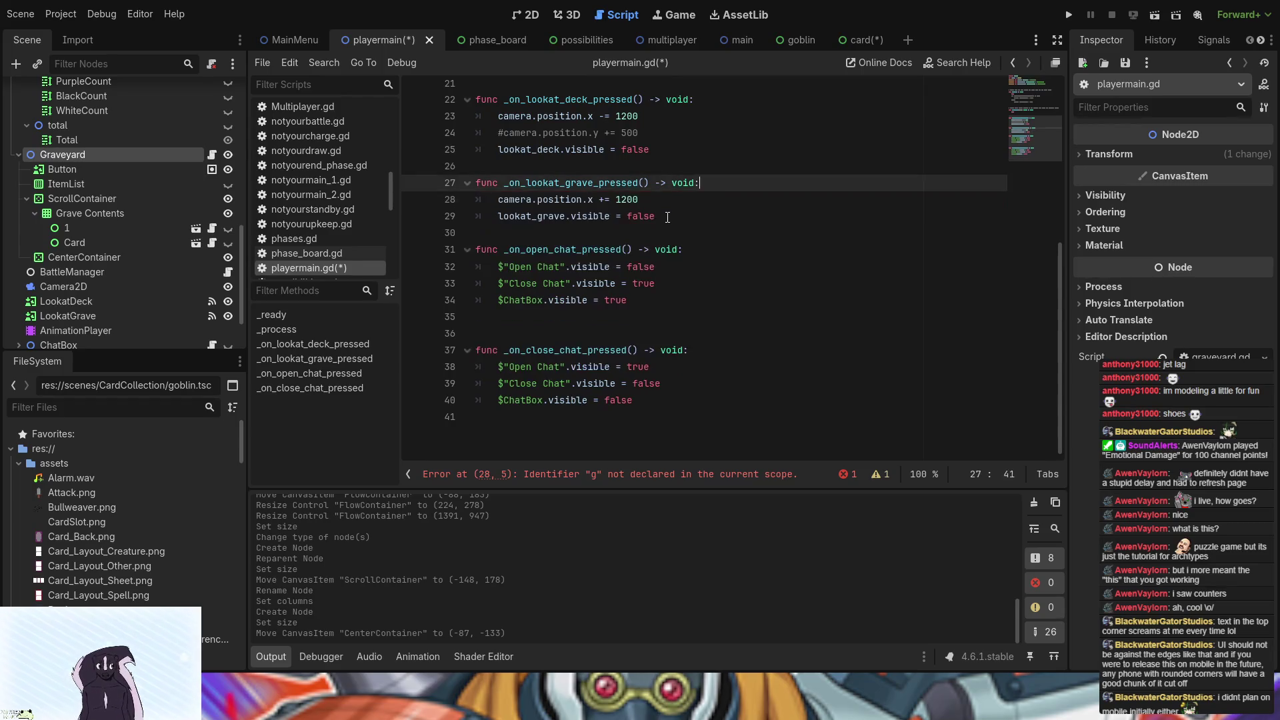
scroll(667, 217, up, 6)
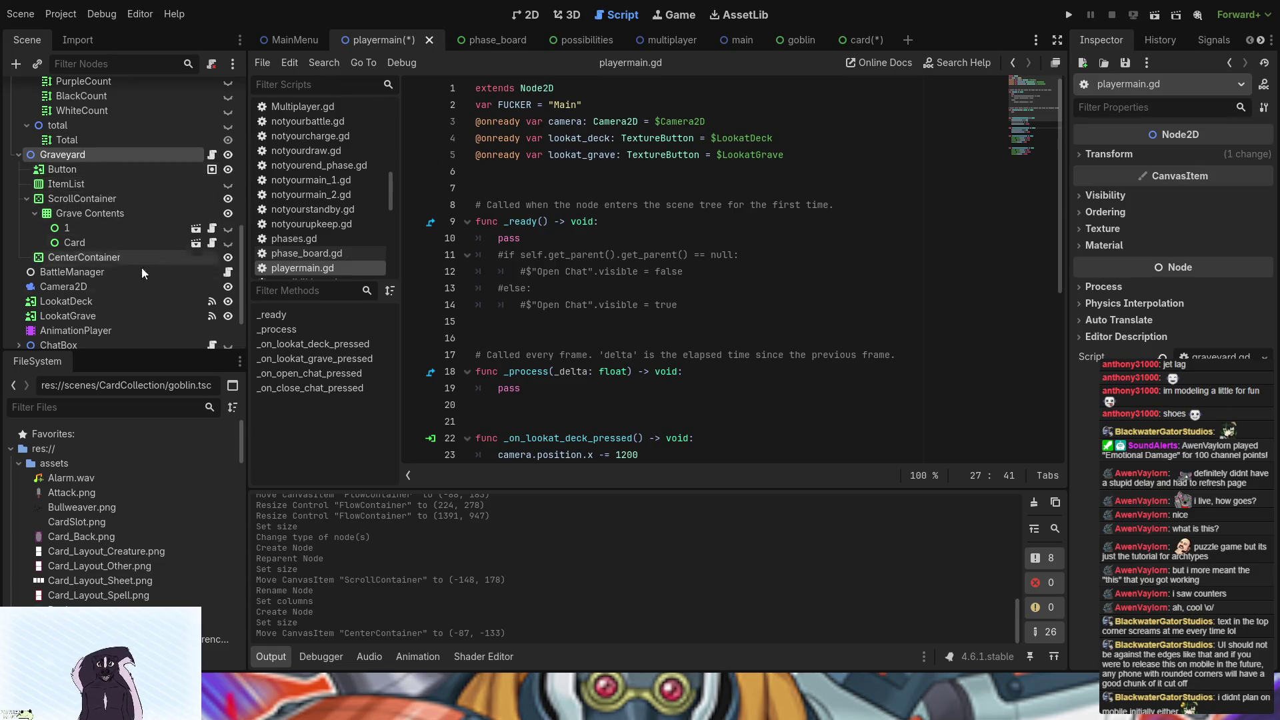
scroll(126, 285, down, 3)
scroll(110, 208, up, 3)
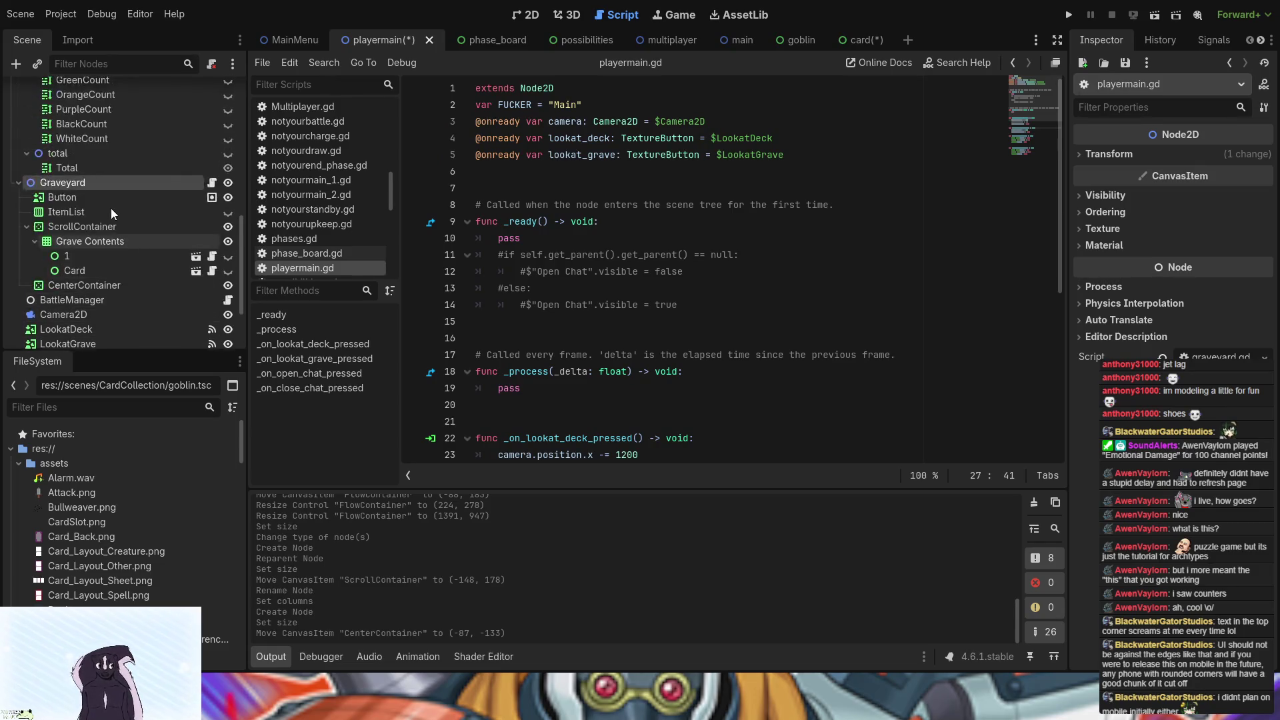
click(211, 184)
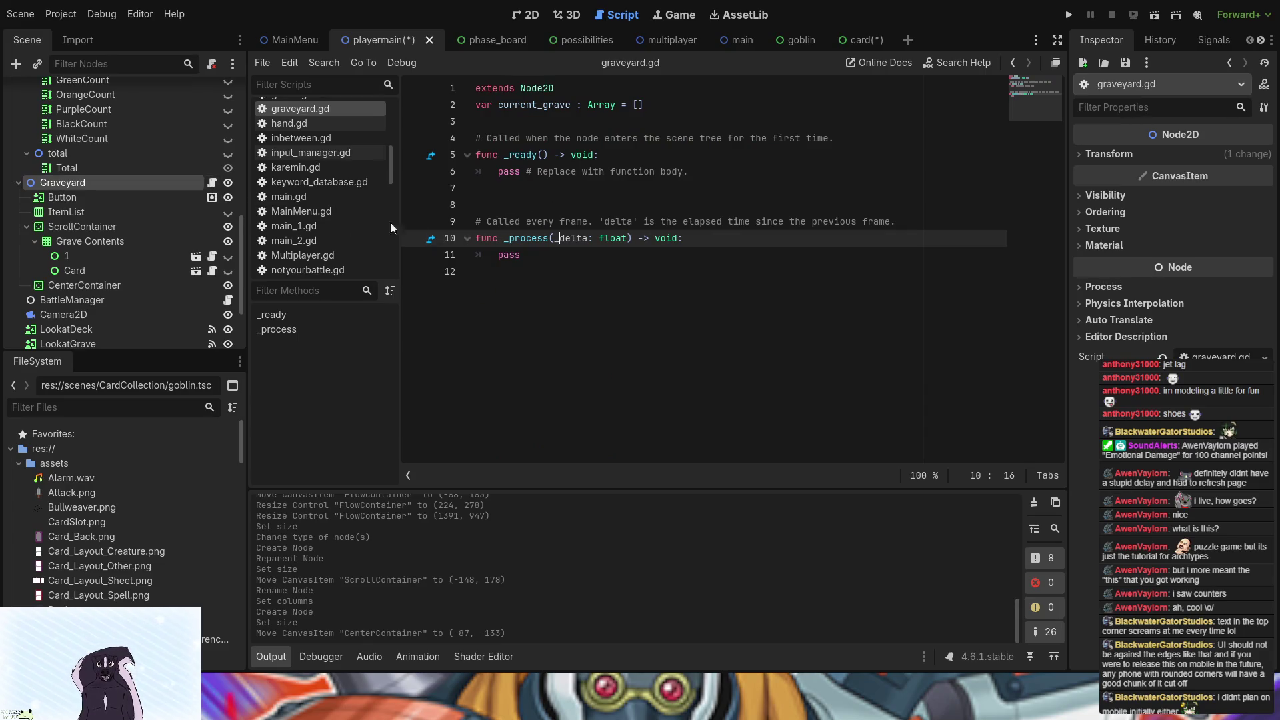
Step: Add a new item to the graveyard ItemList and connect its item_activated signal to graveyard.gd
click(97, 210)
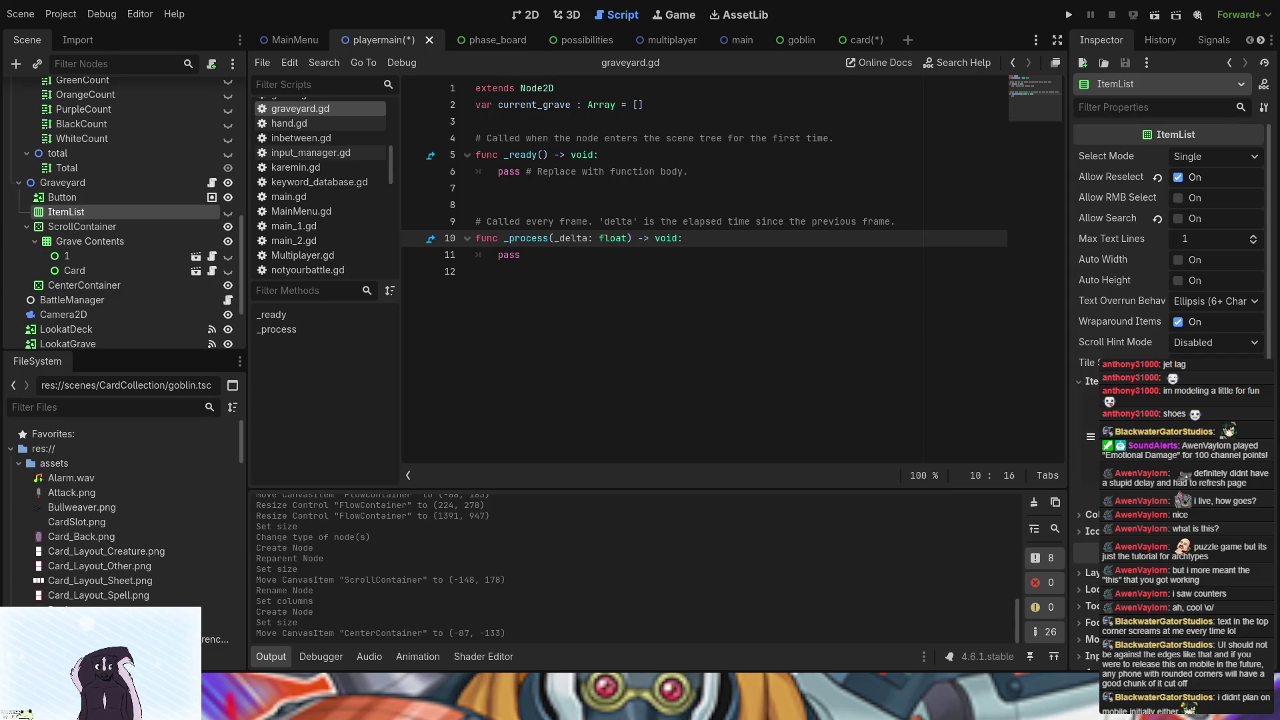
click(1170, 554)
key(Return)
key(Return)
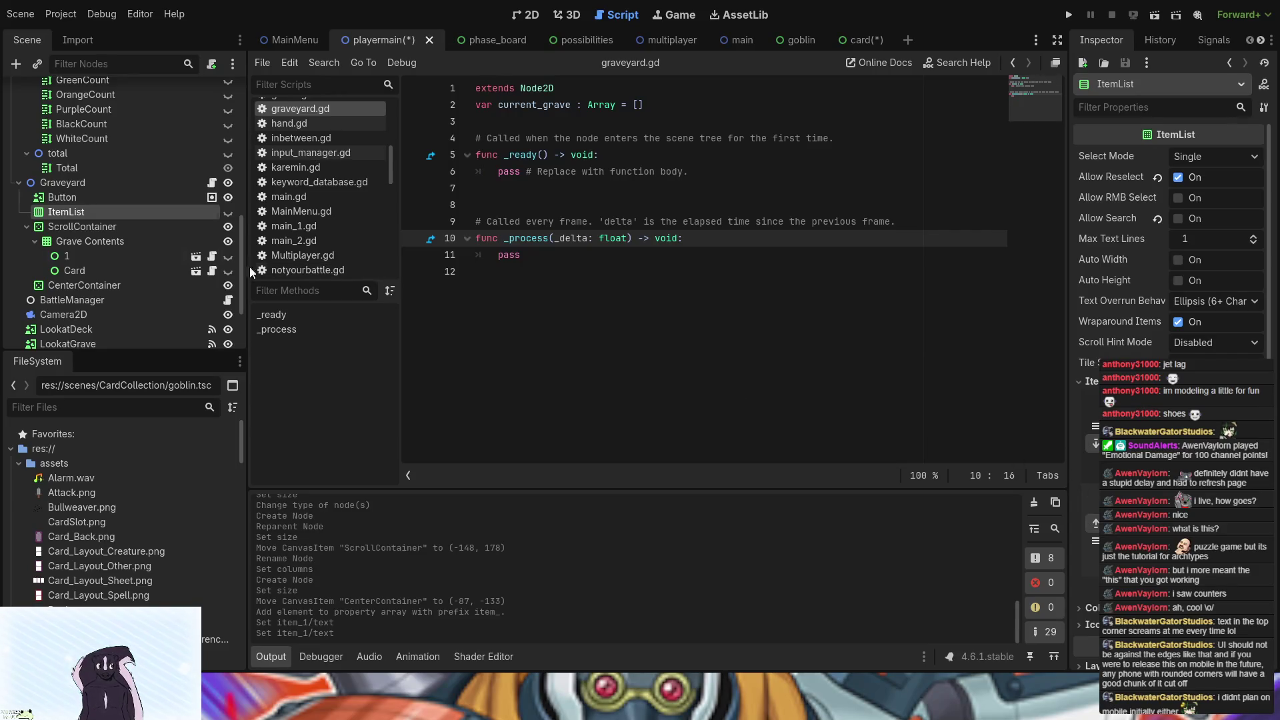
click(1205, 46)
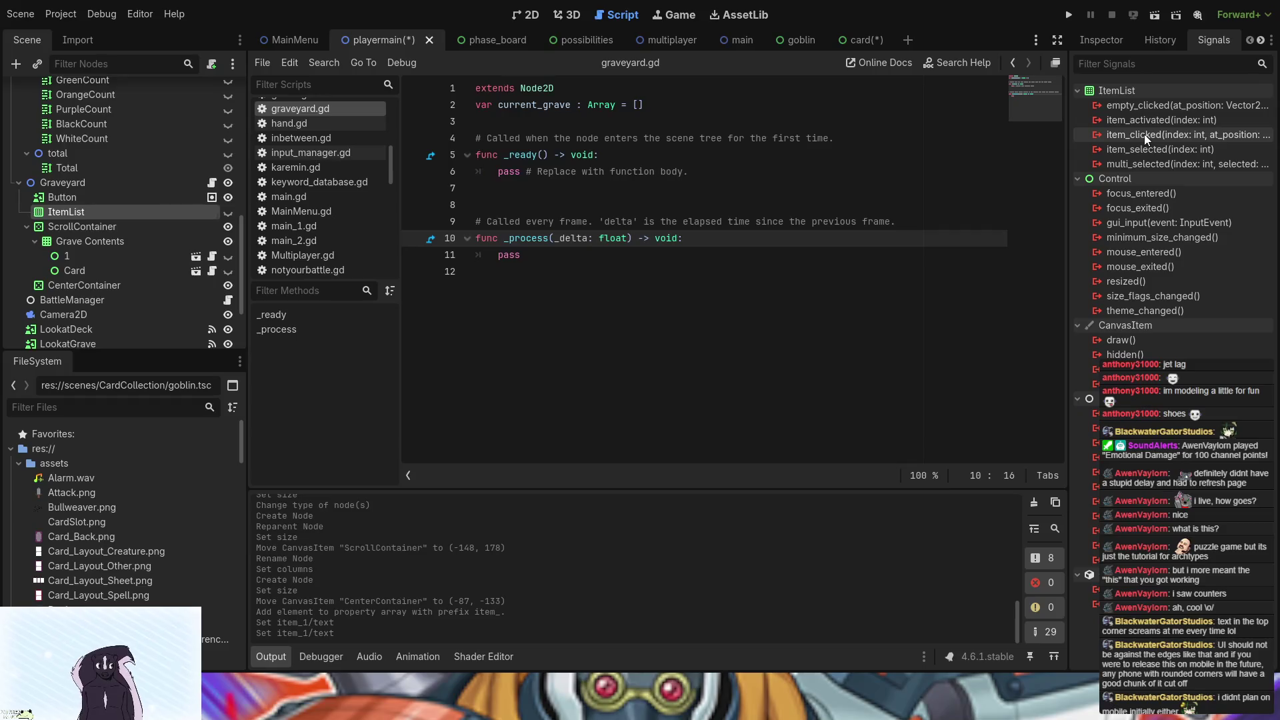
click(1142, 120)
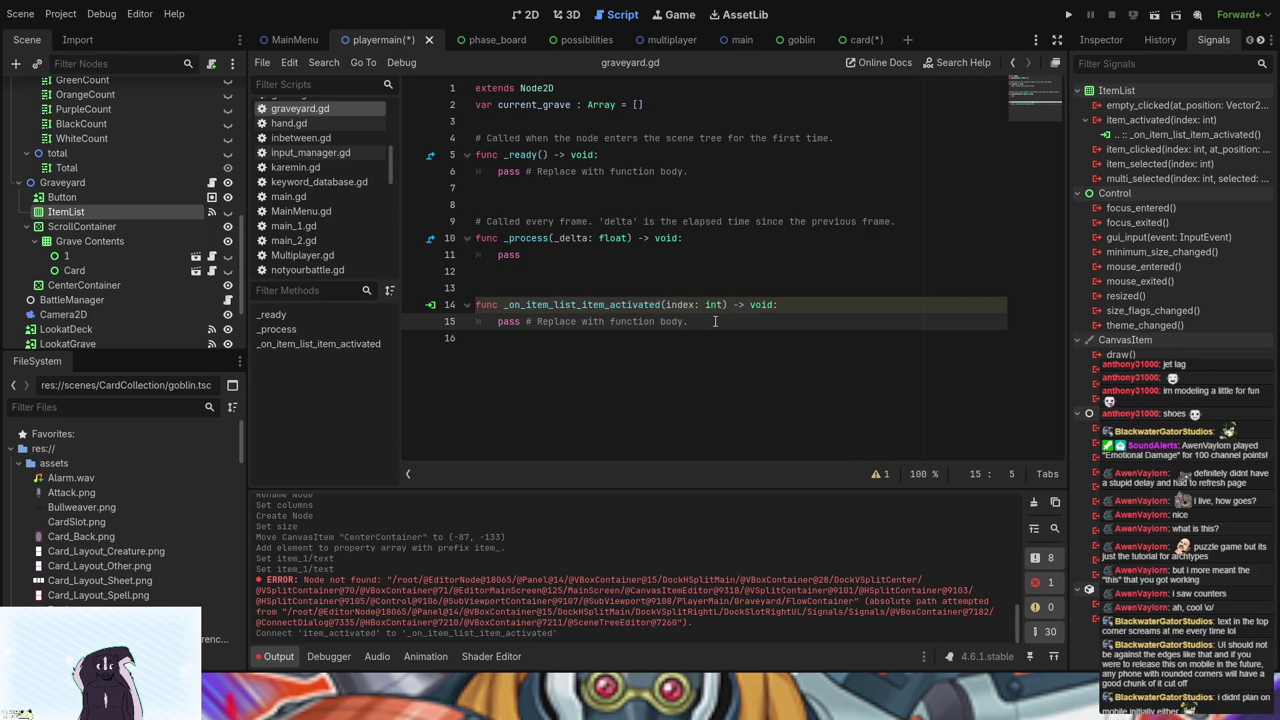
Step: Replace pass in _on_item_list_item_activated with 'match index:' and a '0:' branch
drag(715, 322, 501, 325)
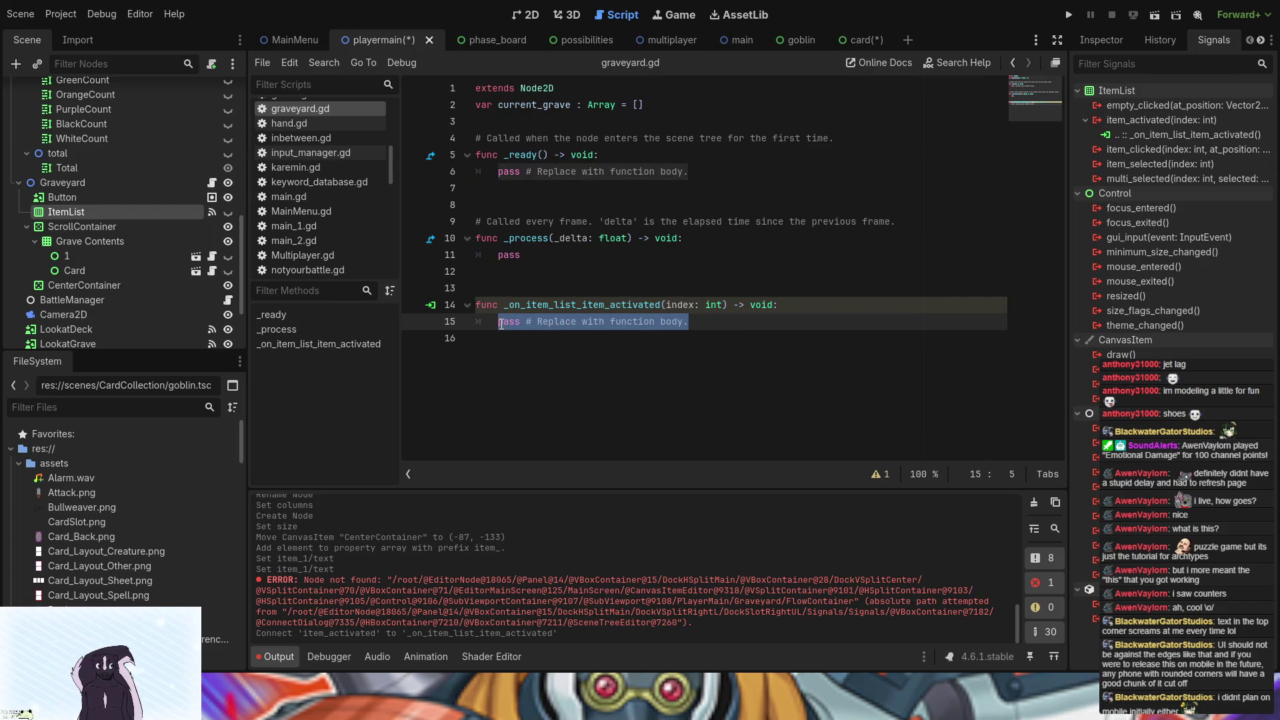
text(match)
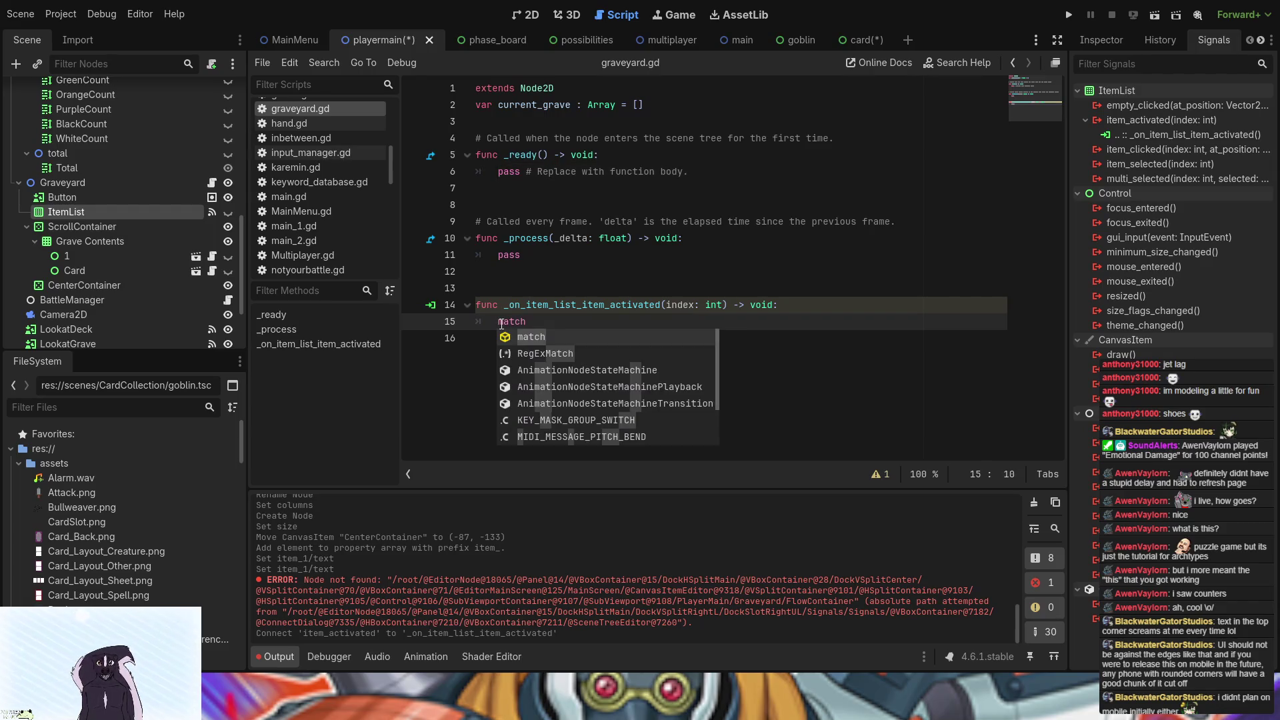
text( index)
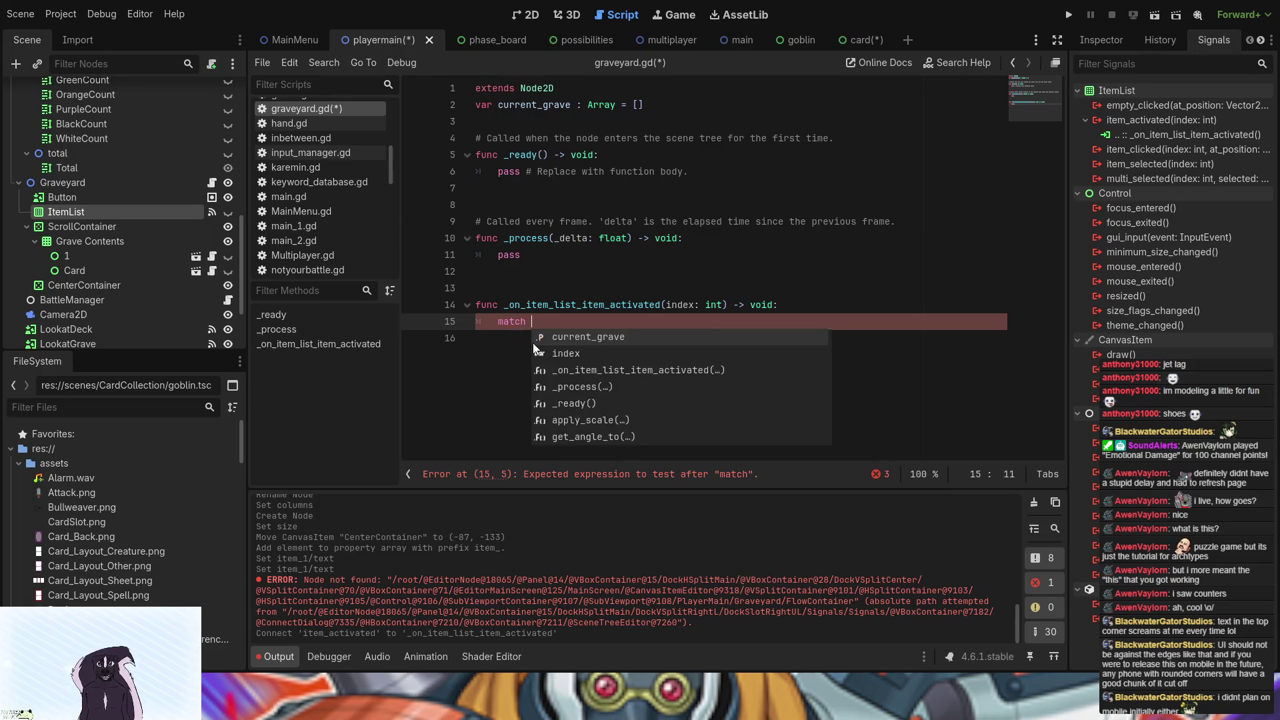
text(:)
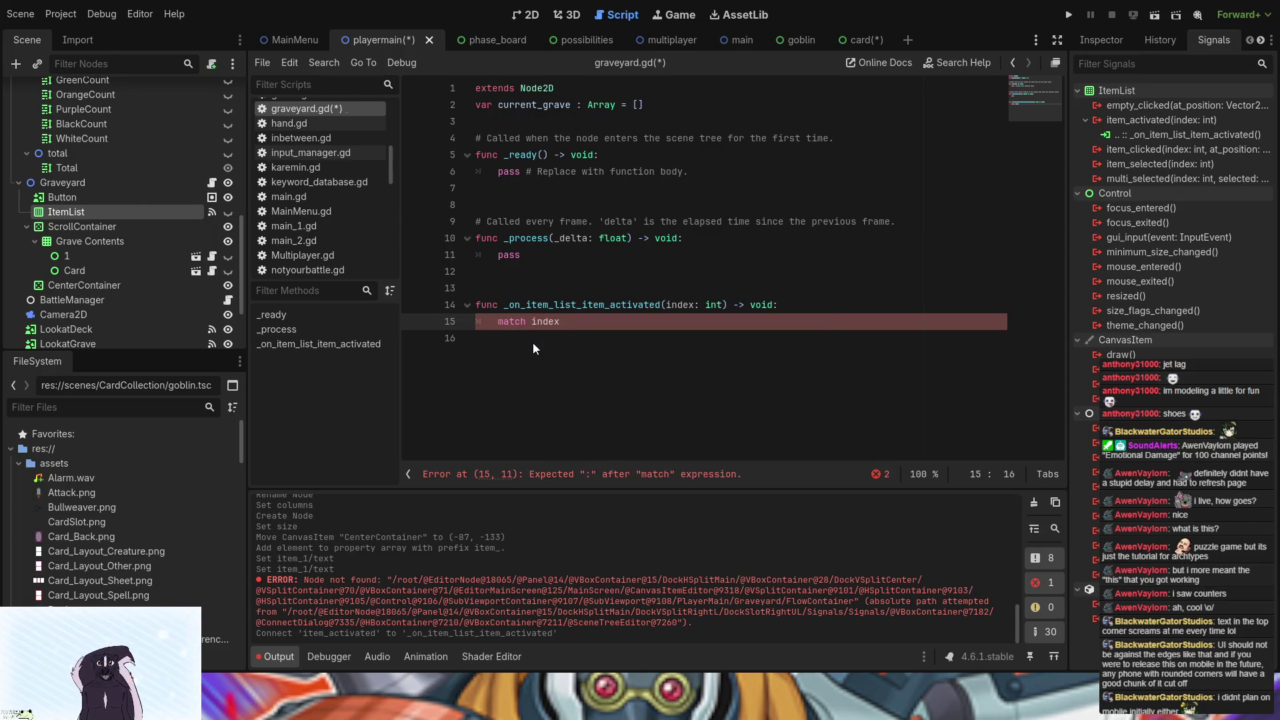
key(Return)
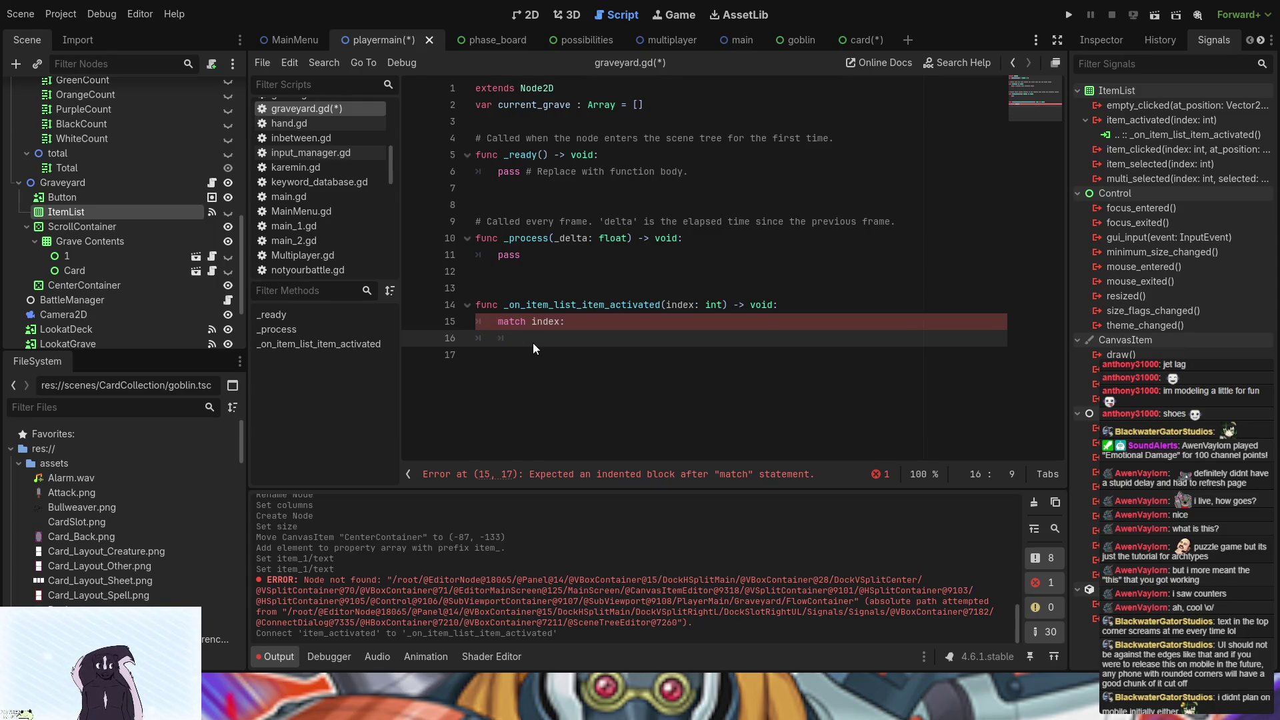
text(0:)
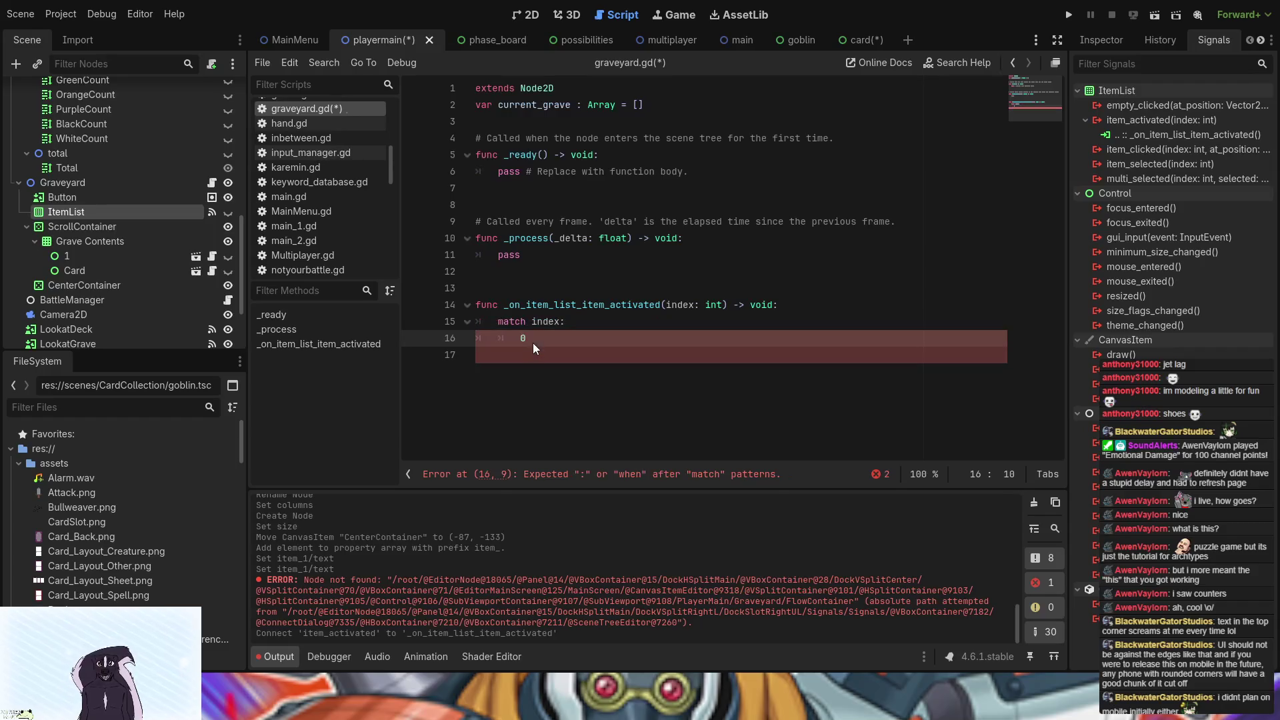
key(Return)
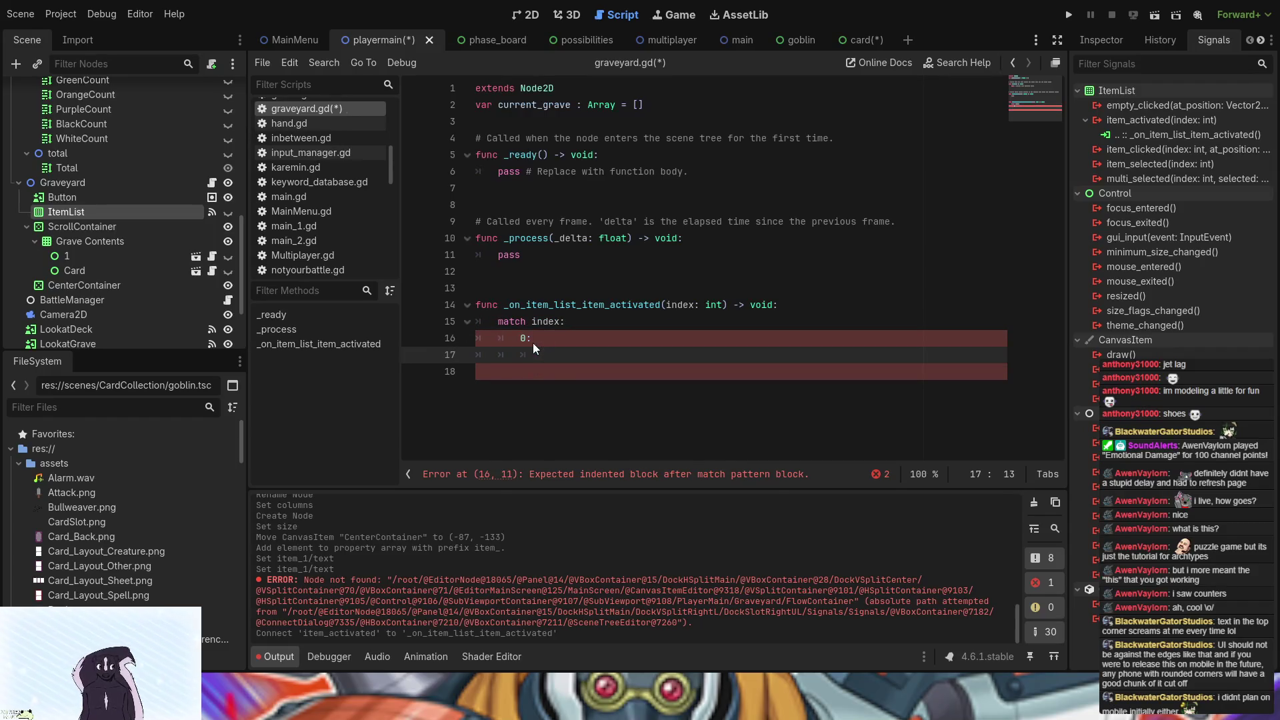
click(1094, 36)
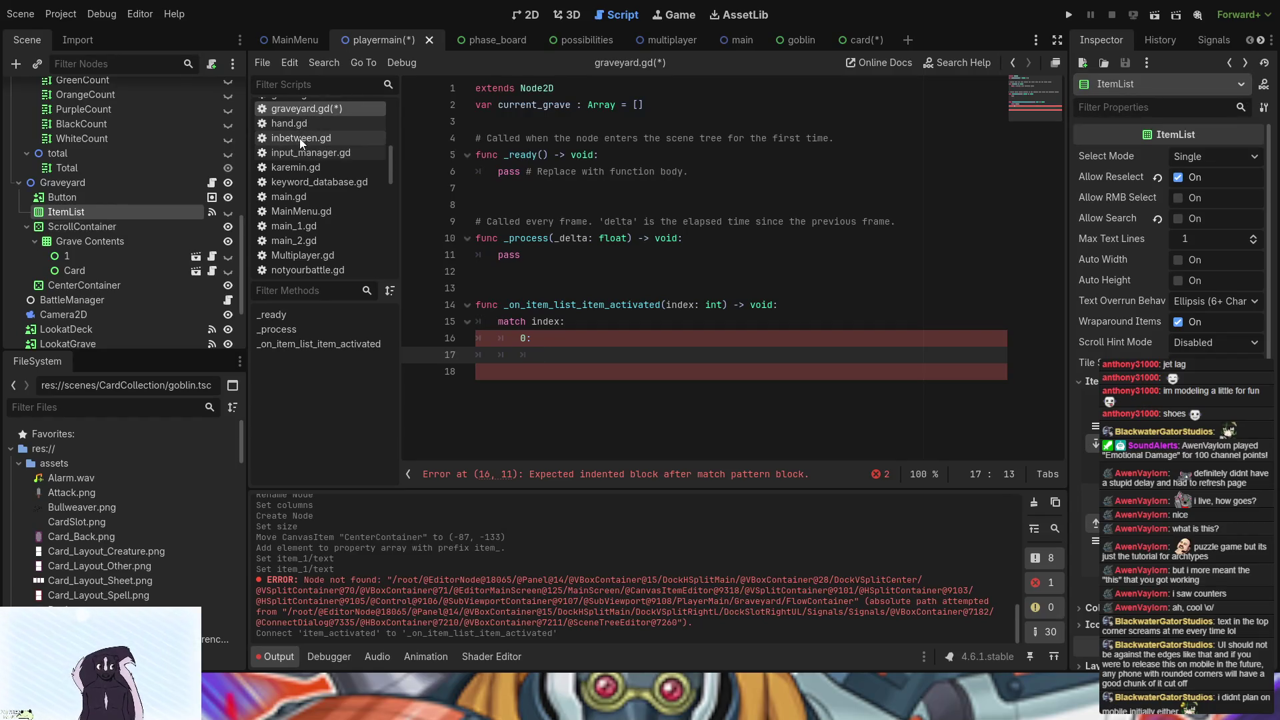
Step: Open deck.gd and view its _on_deck_options_item_selected match on index around line 130
scroll(309, 201, up, 5)
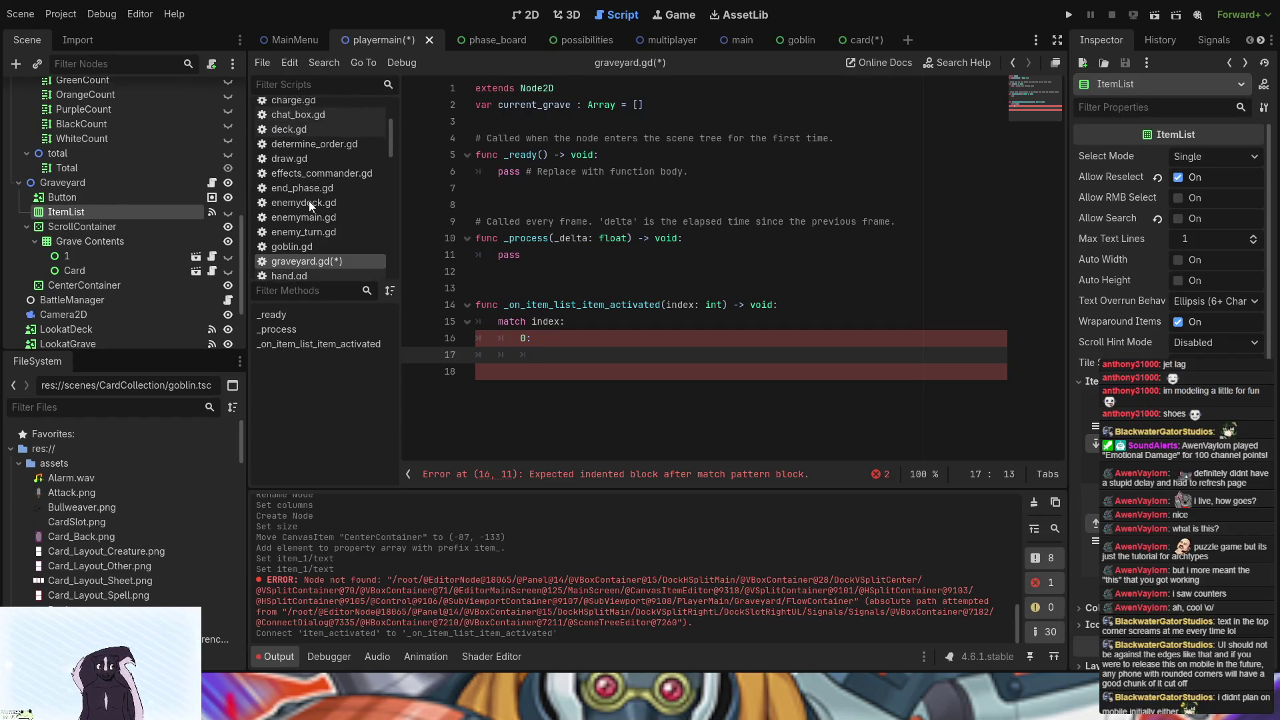
click(306, 129)
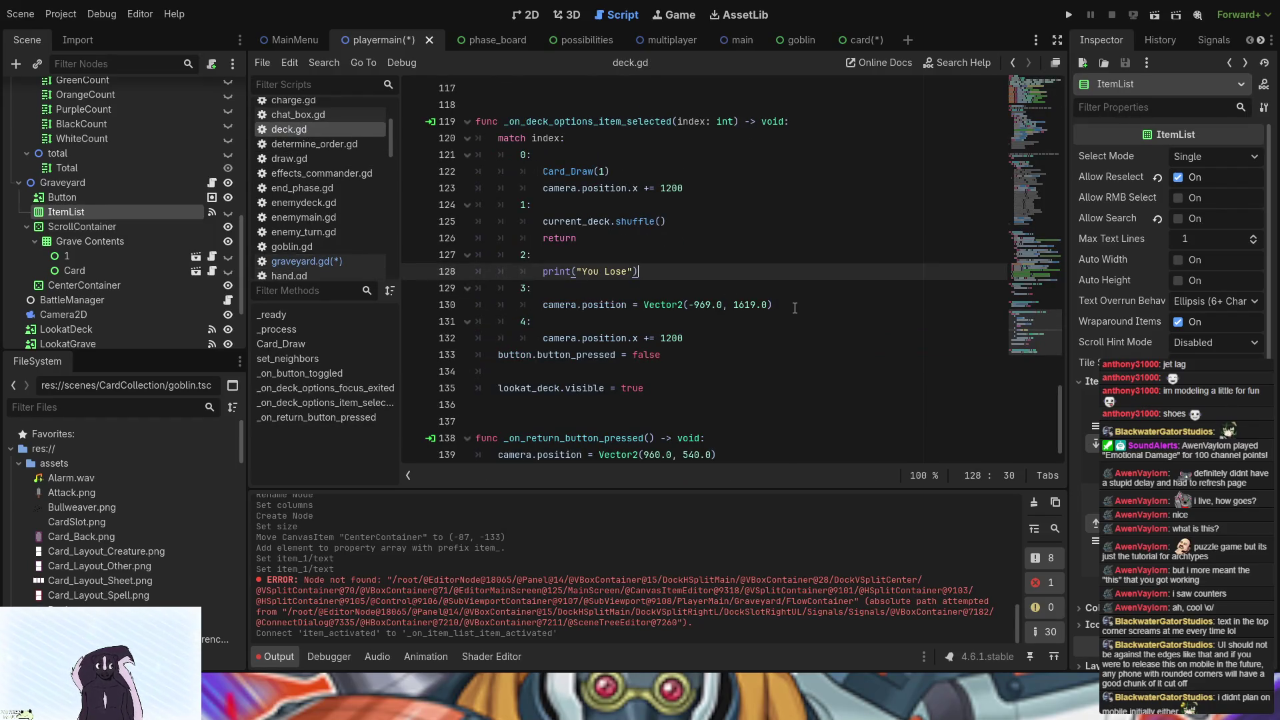
click(590, 305)
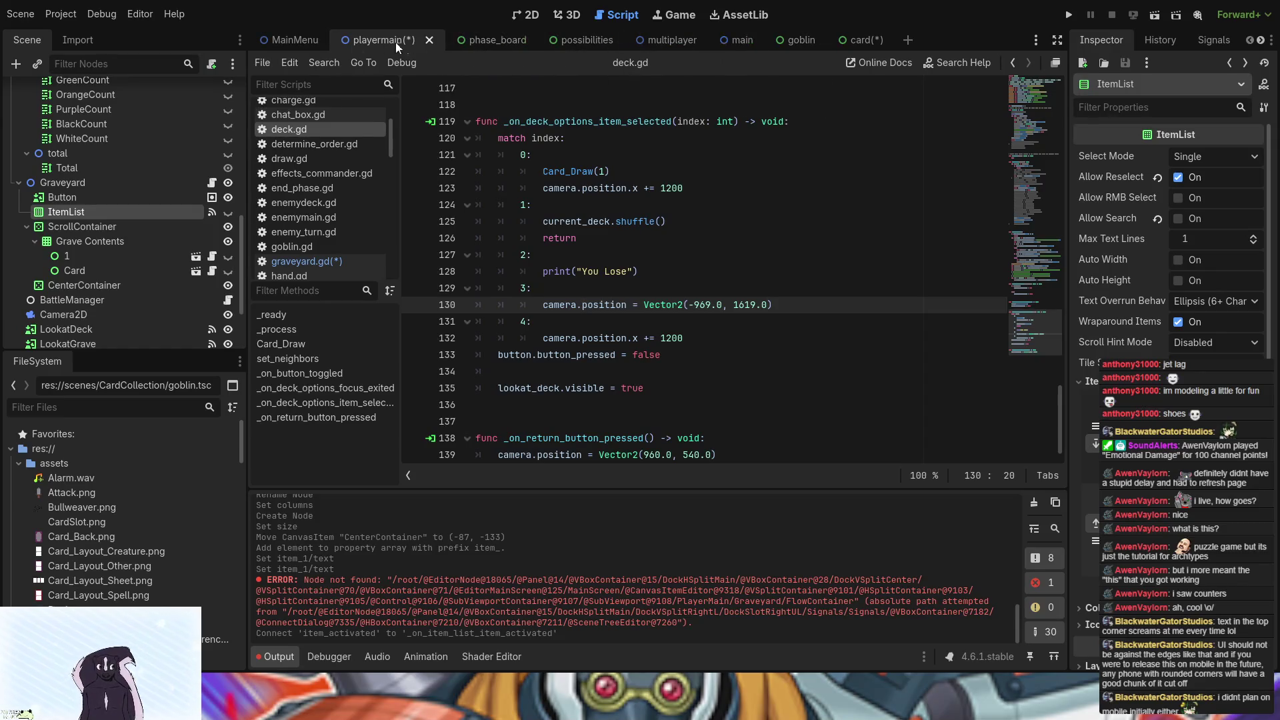
Step: In the 2D view, select Camera2D and drag it down-right over the lower-right area
click(516, 17)
scroll(106, 252, down, 3)
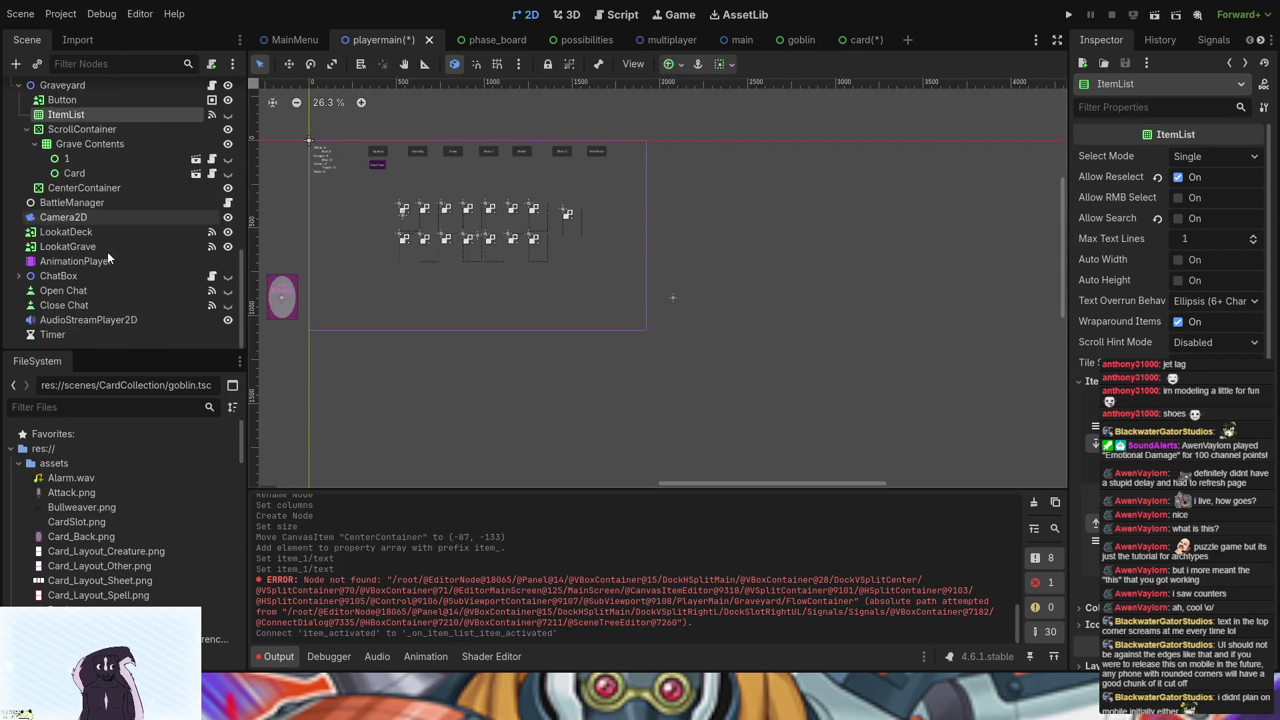
click(91, 221)
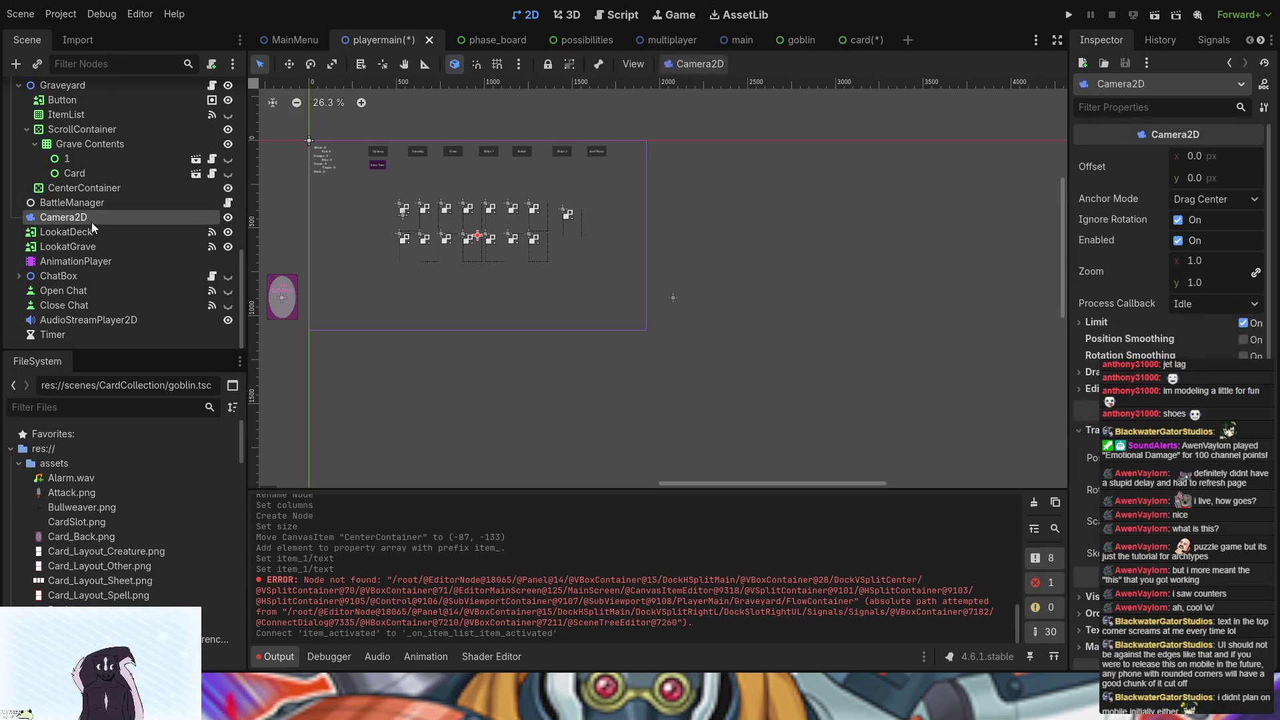
click(281, 66)
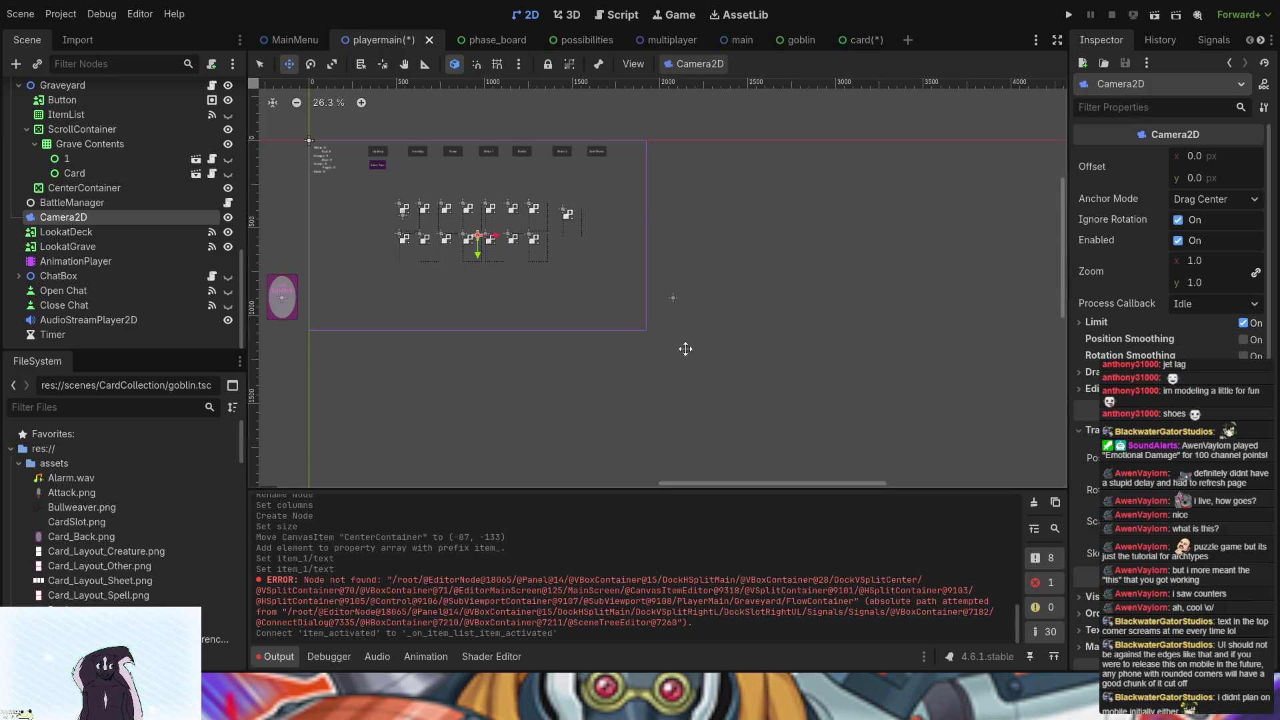
mouse_move(478, 236)
mouse_down()
mouse_move(731, 366)
mouse_move(814, 425)
mouse_up()
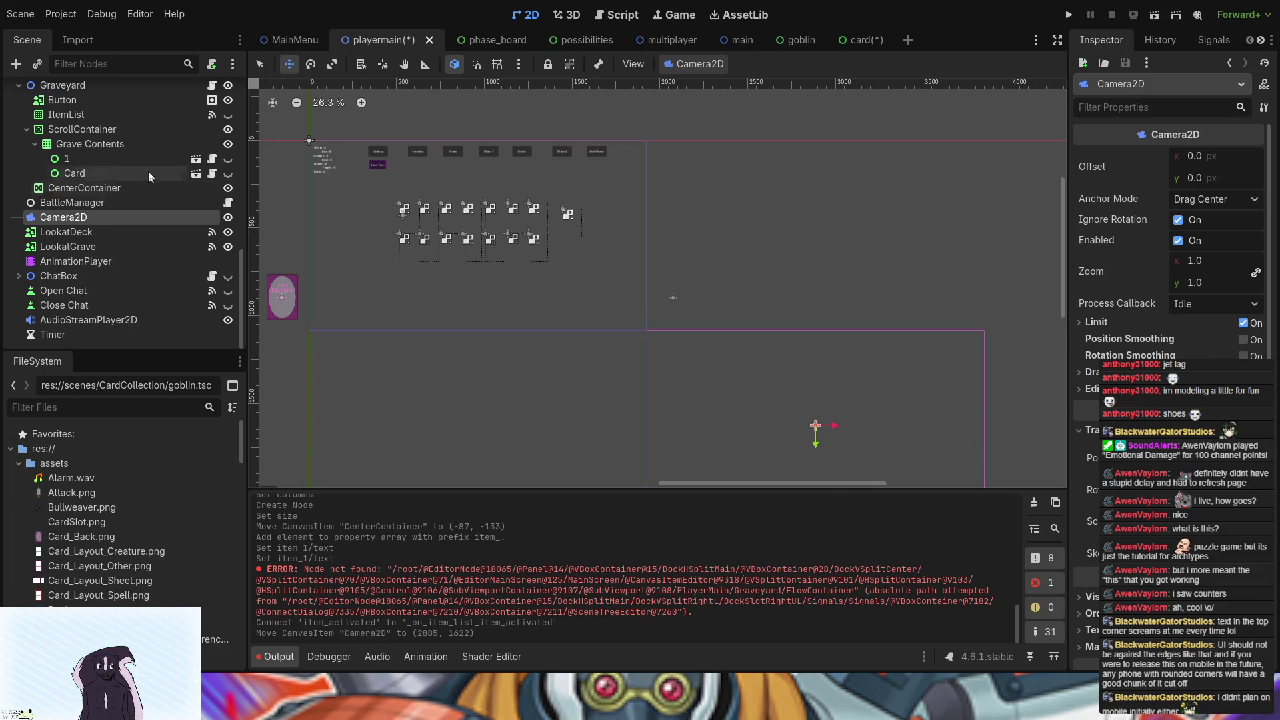
Step: Toggle visibility of card '1' under Grave Contents to check the camera framing
click(130, 143)
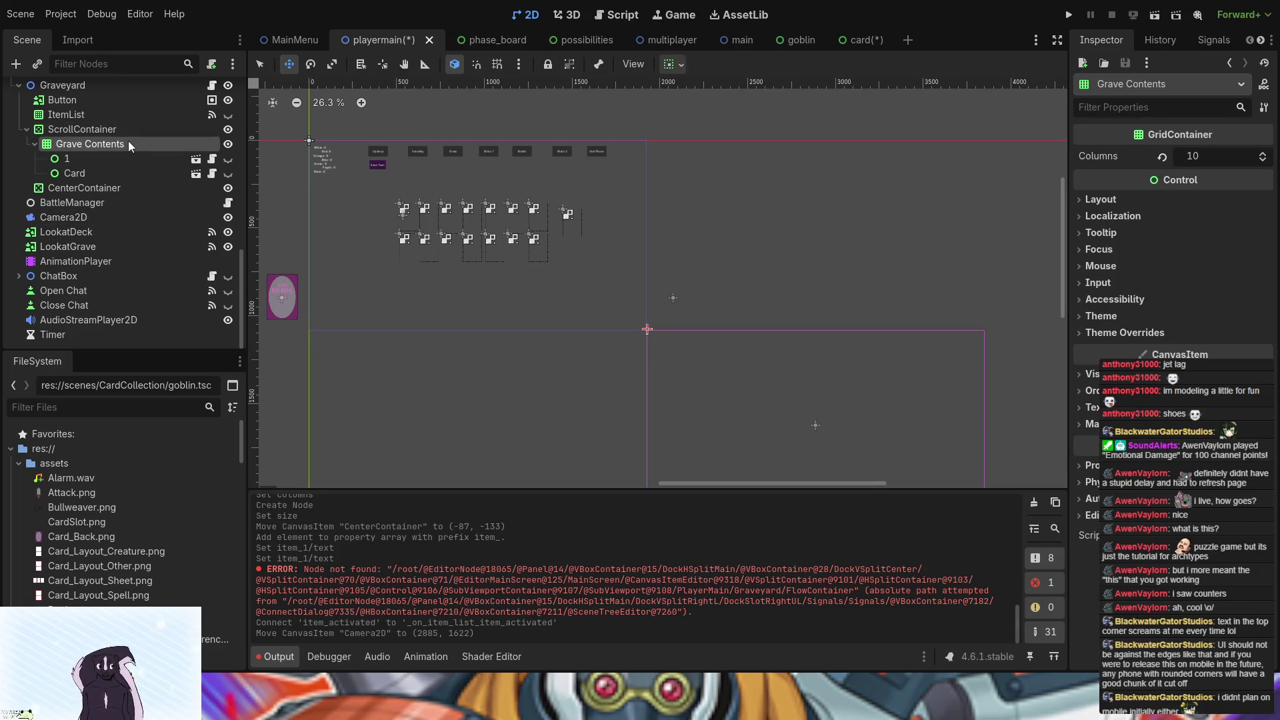
click(227, 159)
click(227, 159)
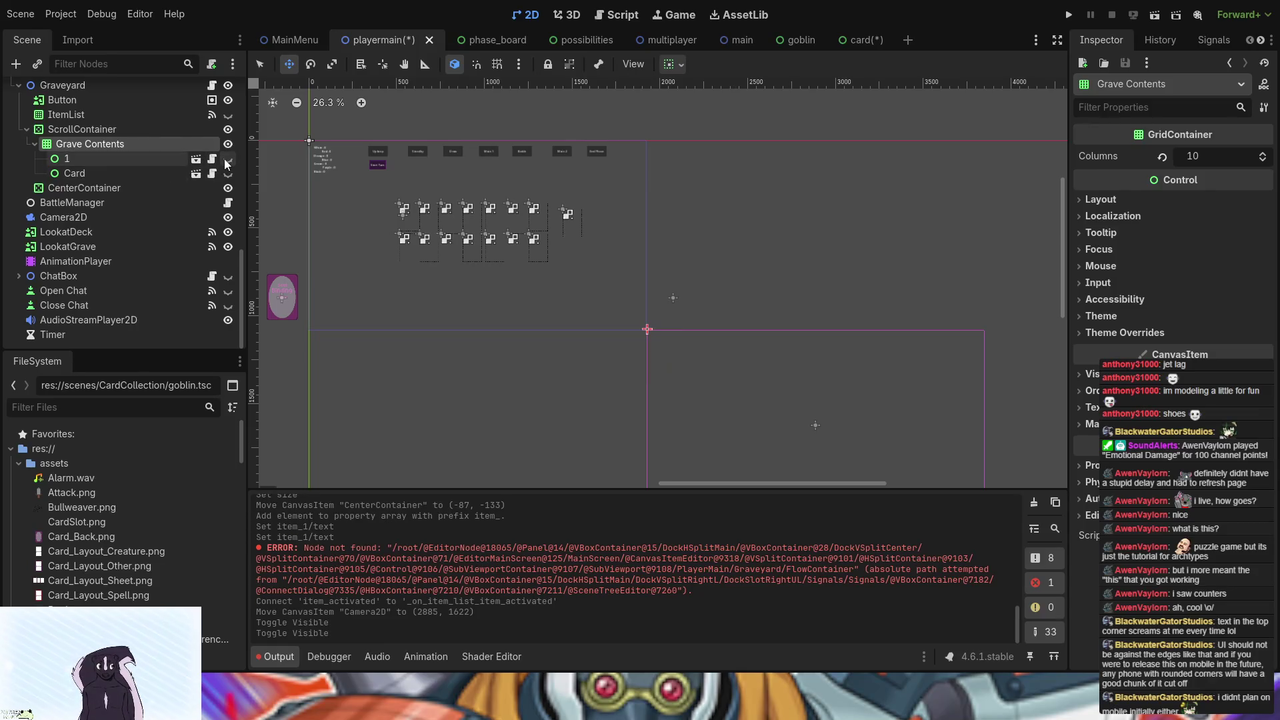
click(754, 401)
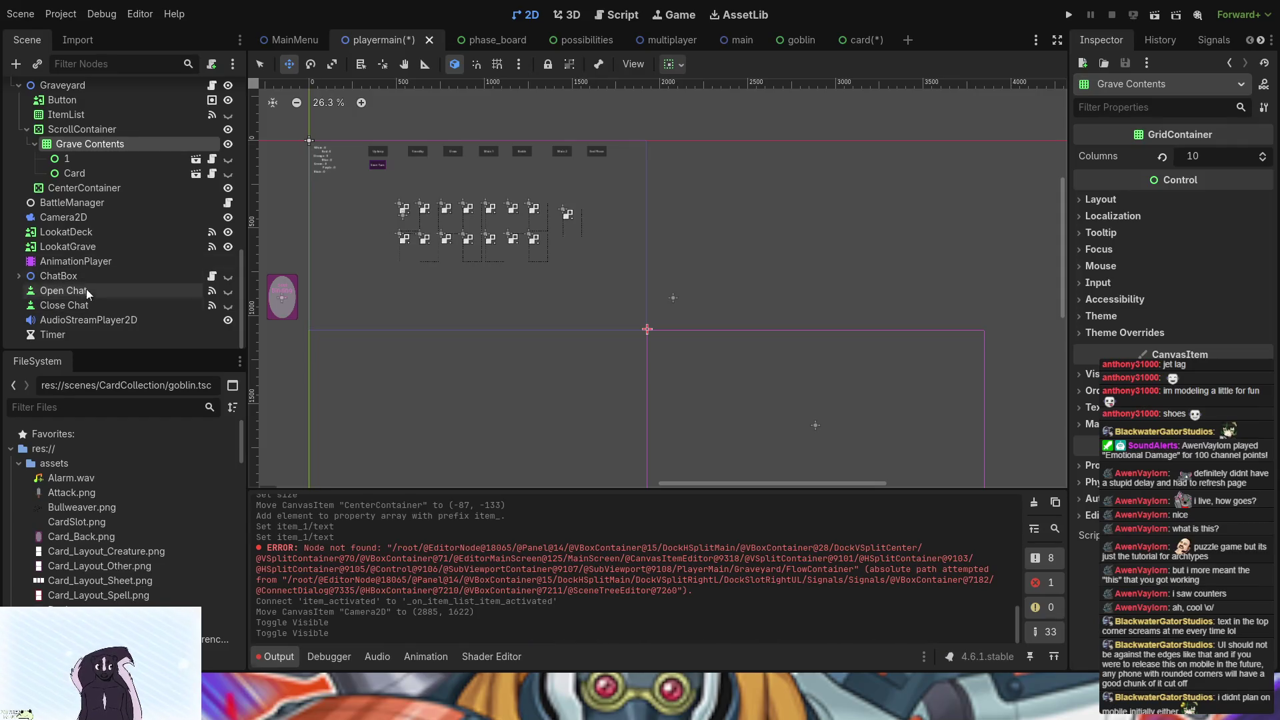
Step: Nudge Camera2D, toggle the '1' and Card visibility, then undo back to (2885, 1622)
click(78, 223)
drag(829, 409, 829, 409)
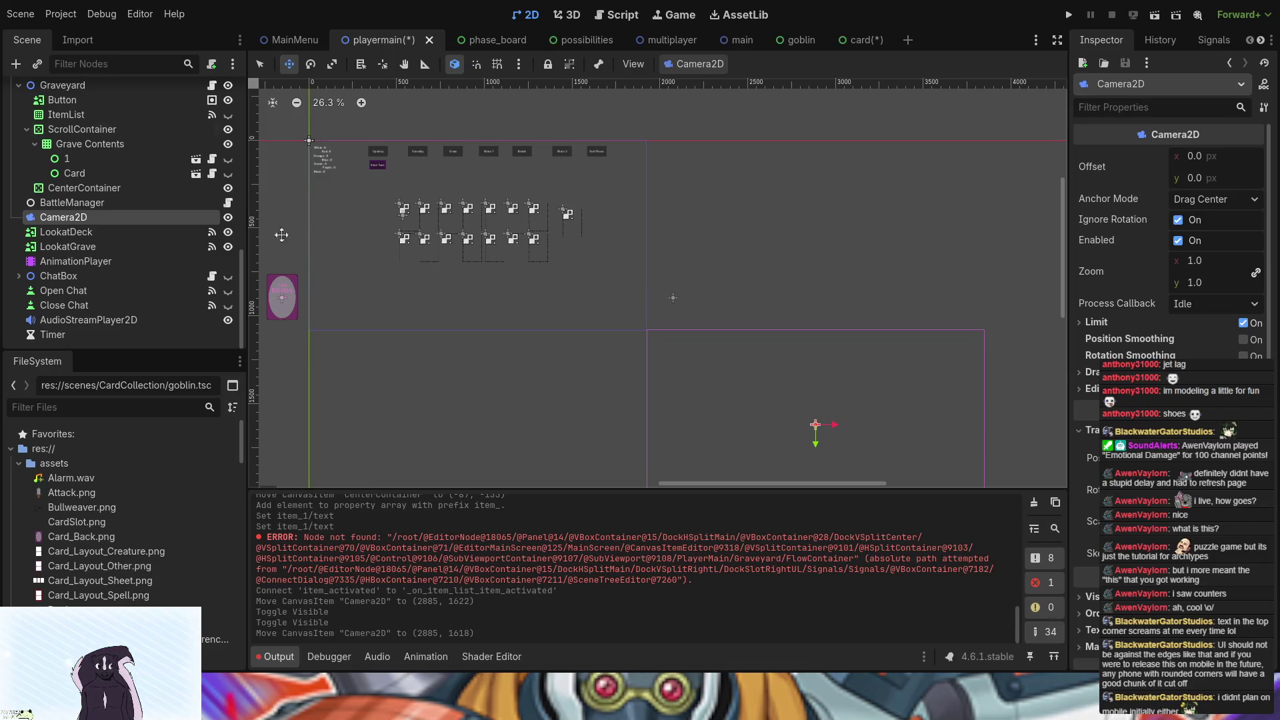
click(227, 158)
drag(797, 451, 797, 452)
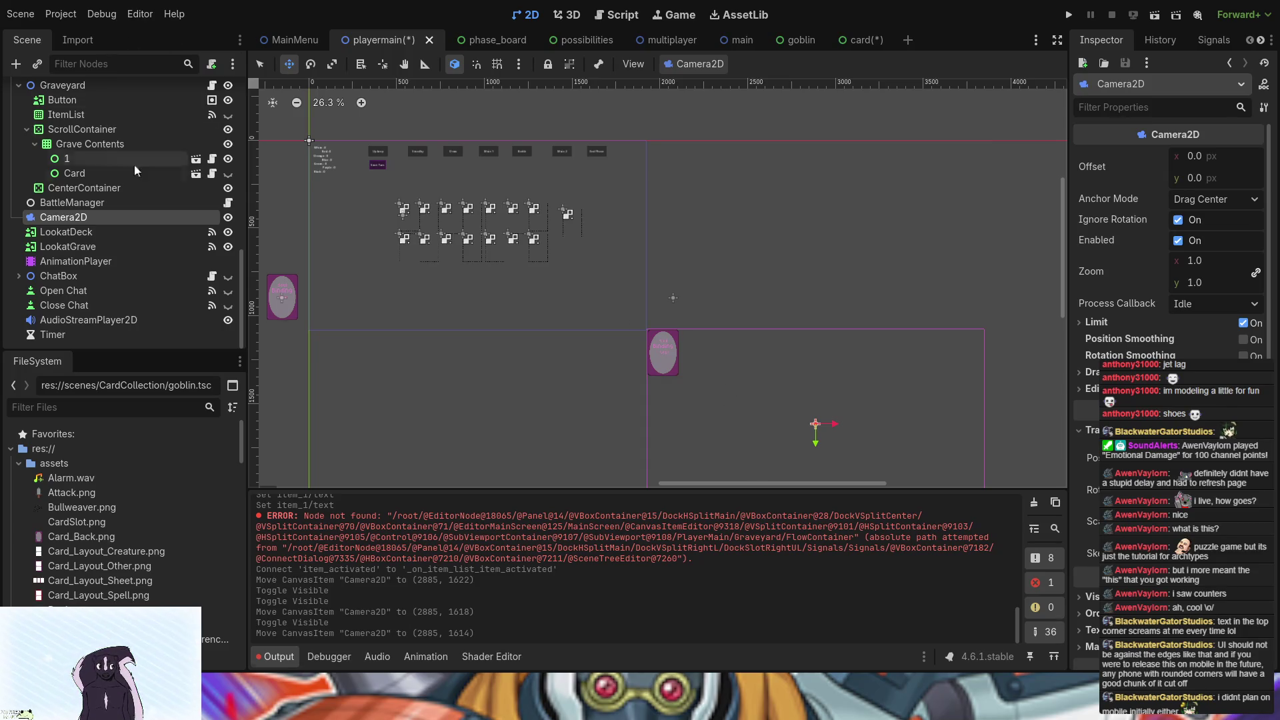
click(228, 174)
click(228, 174)
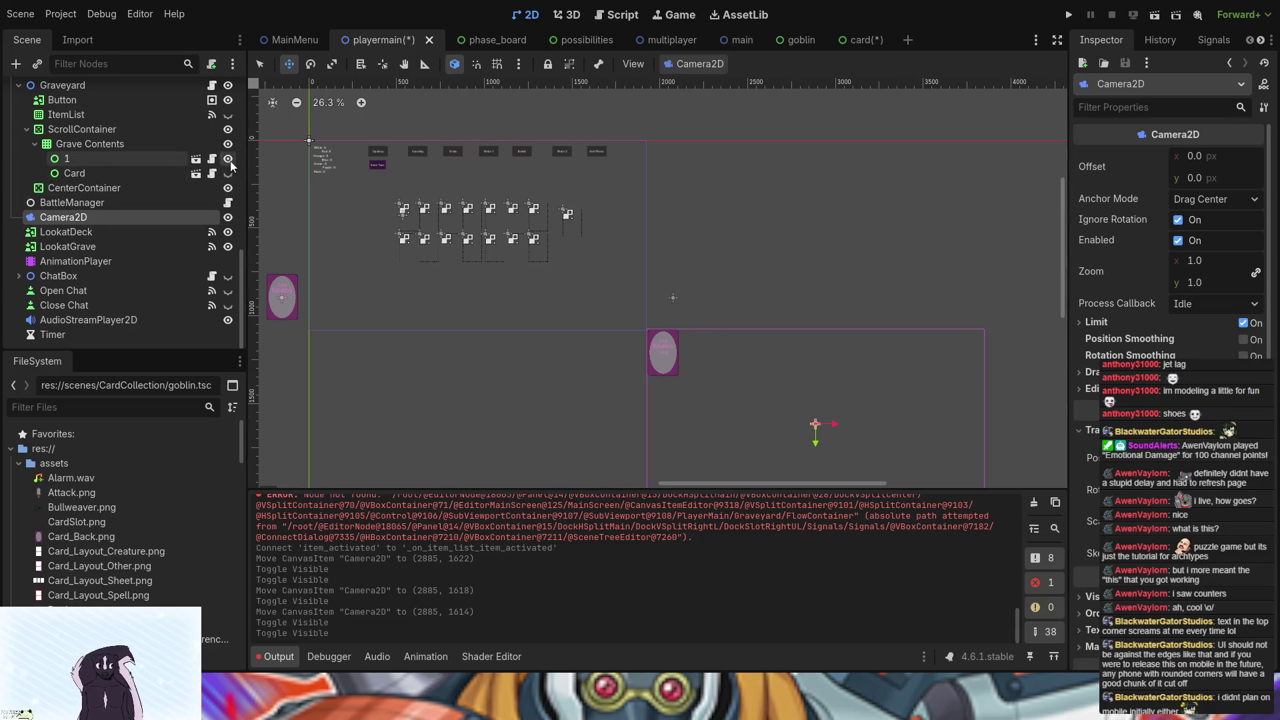
click(228, 159)
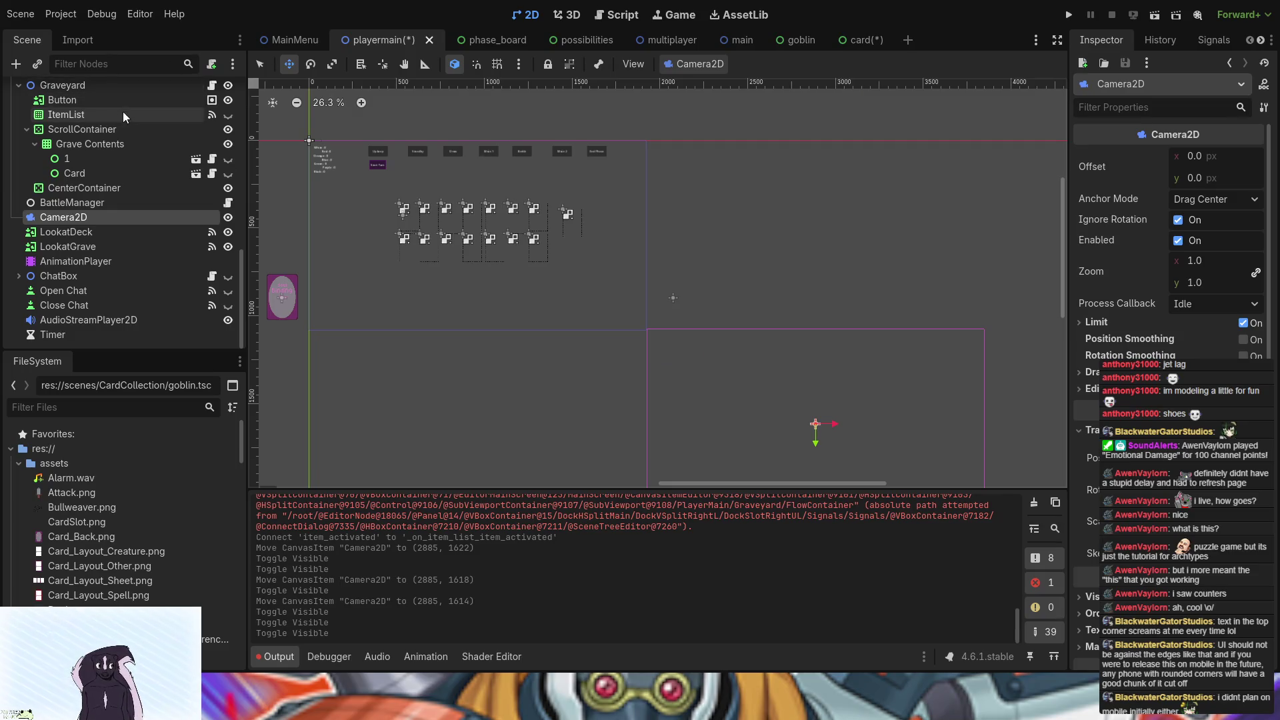
scroll(1098, 544, down, 5)
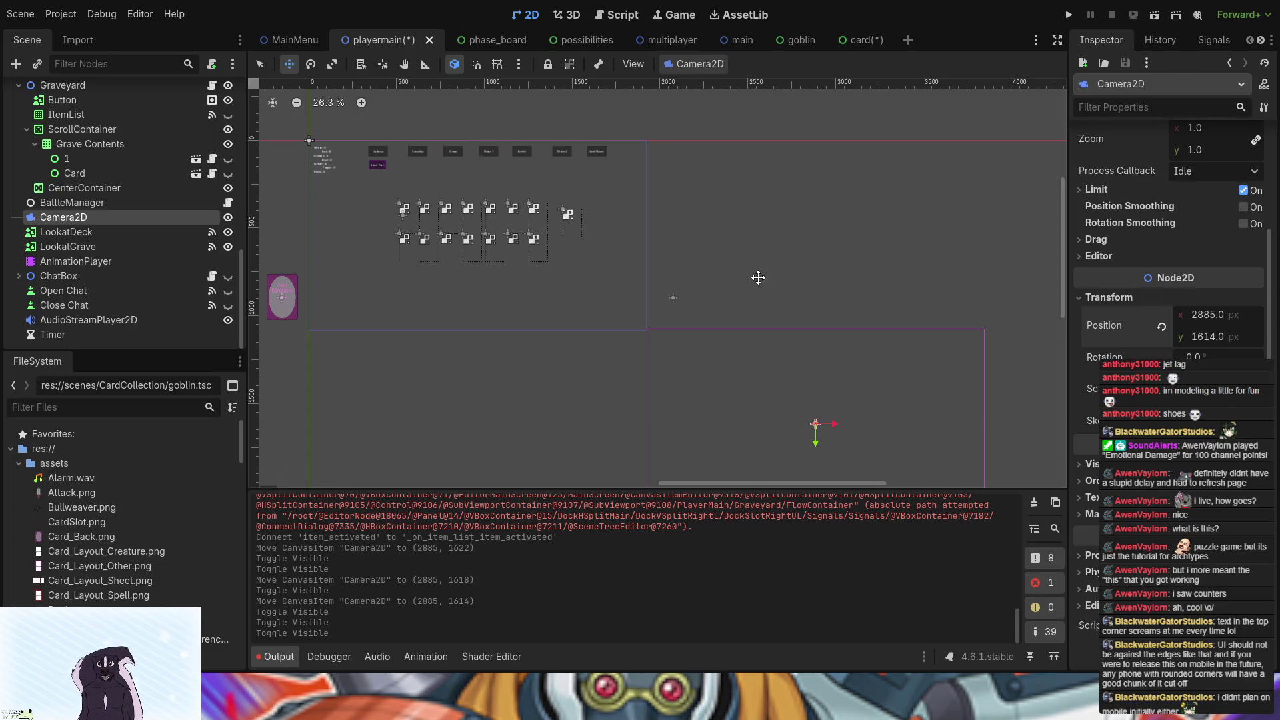
key(ctrl+z)
key(ctrl+z)
key(ctrl+z)
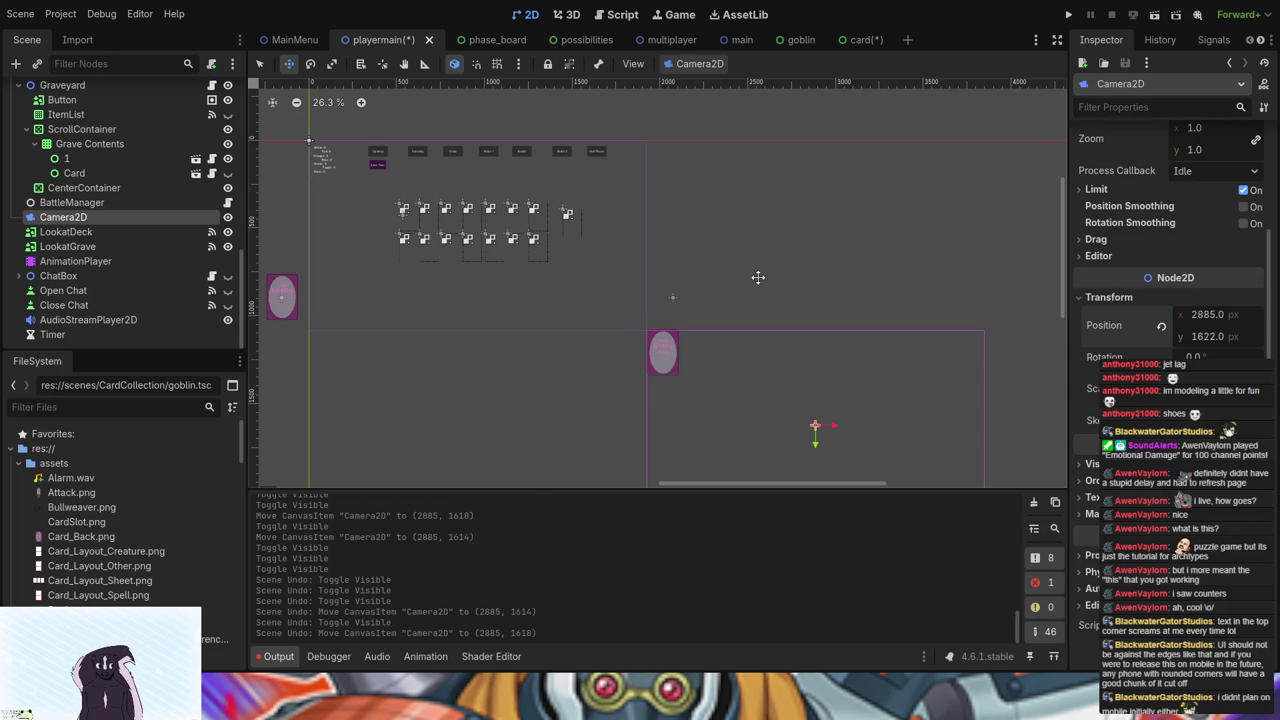
Step: Undo the last camera move and clear stray CenterContainer text from graveyard.gd line 17
key(ctrl+z)
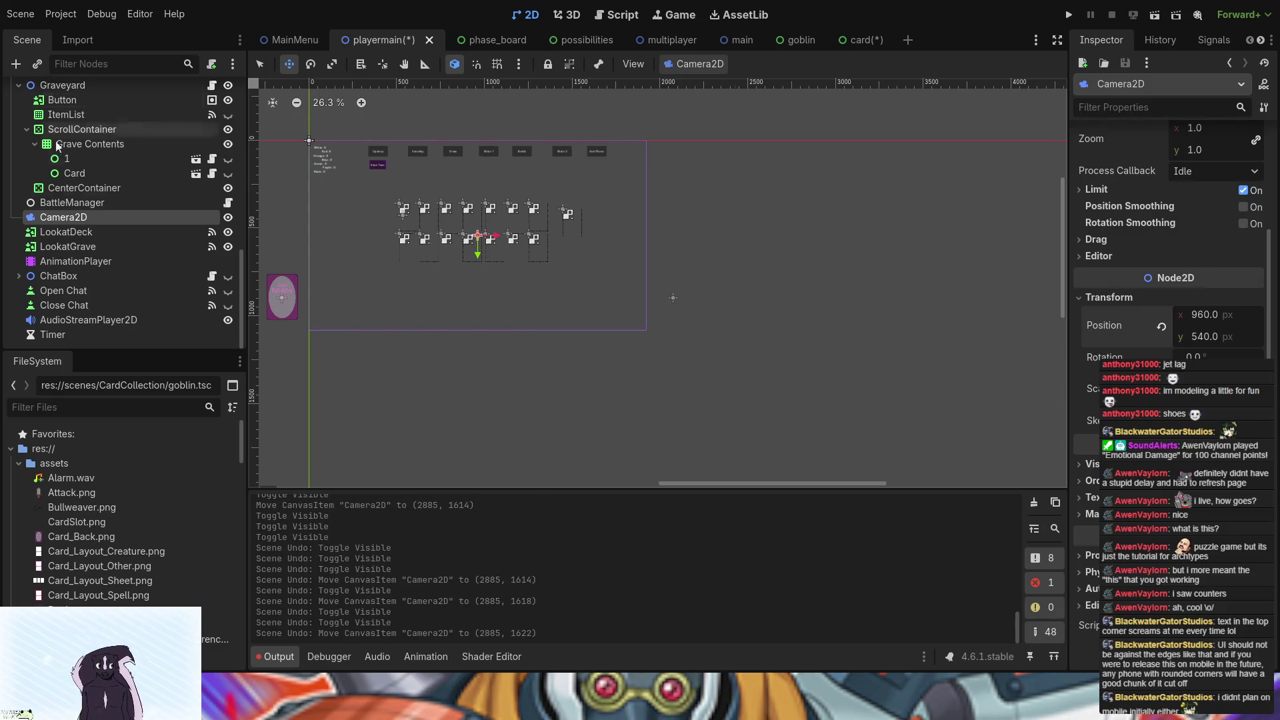
click(214, 87)
text(CenterContainer)
double_click(570, 358)
key(BackSpace)
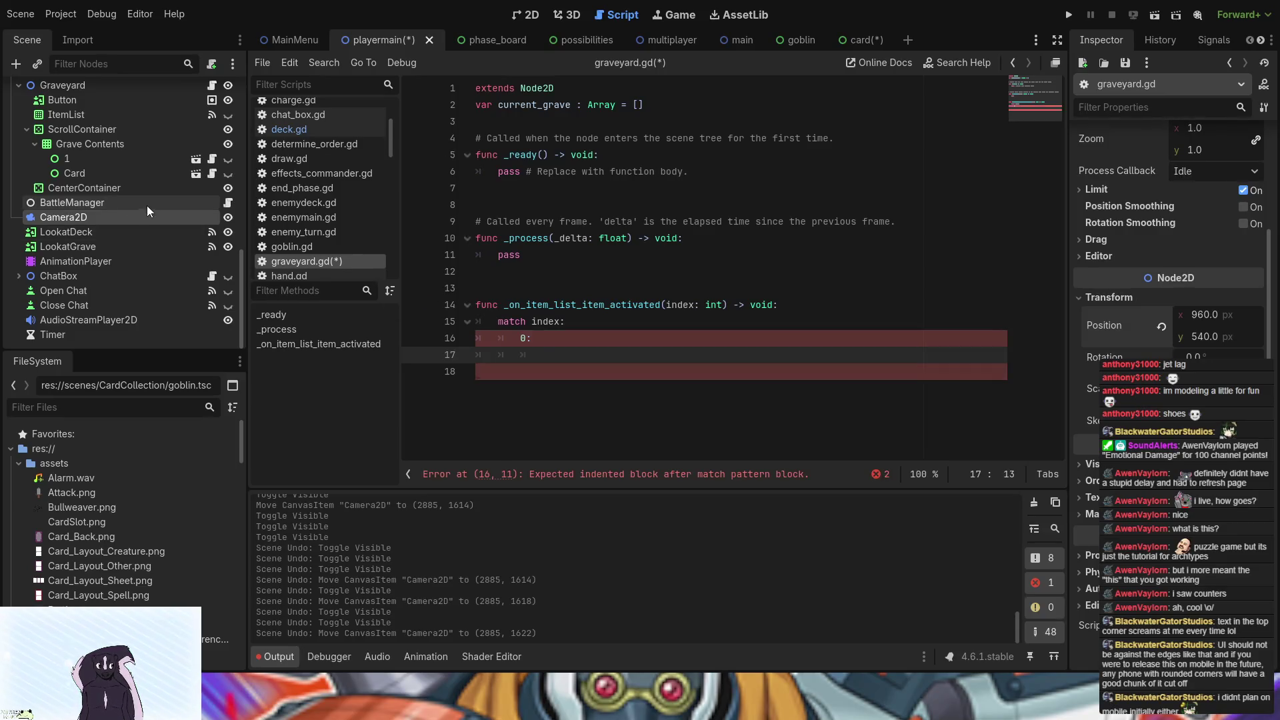
Step: Restore Camera2D to (2885, 1614) and paste its x value 2885.0 onto graveyard.gd line 17
click(531, 15)
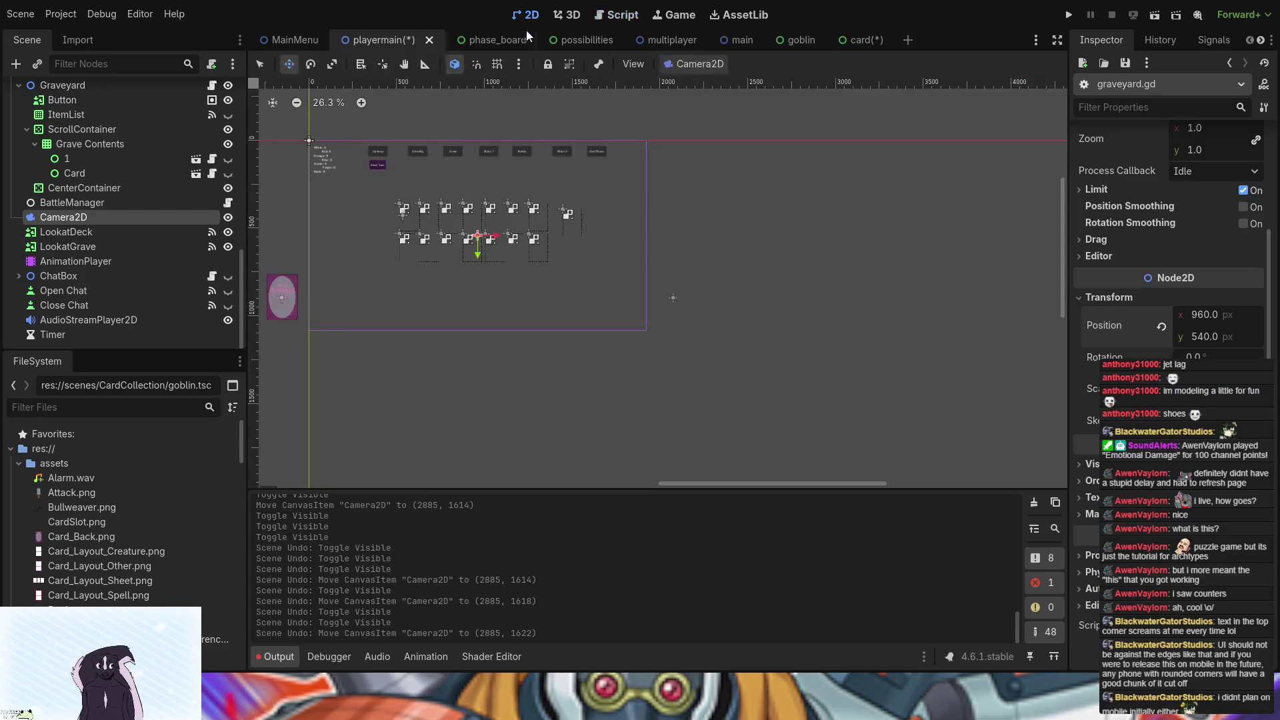
key(ctrl+shift+z)
key(ctrl+shift+z)
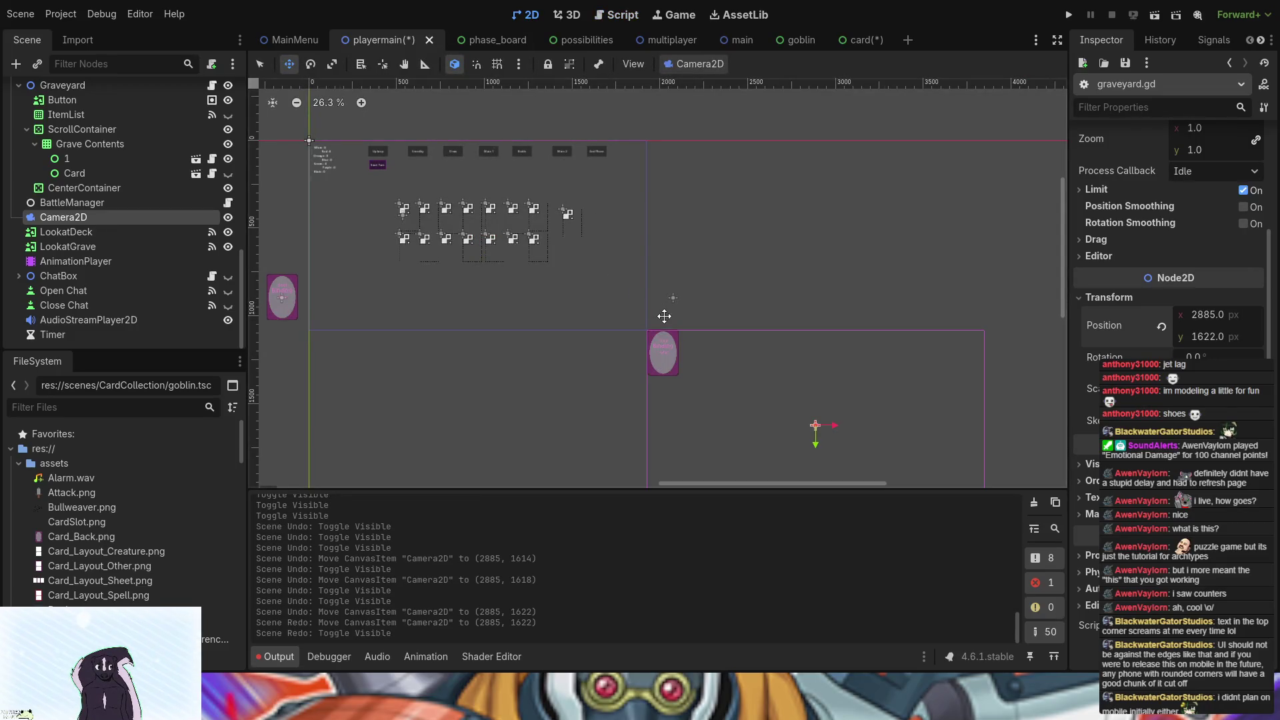
key(ctrl+shift+z)
key(ctrl+shift+z)
key(ctrl+shift+z)
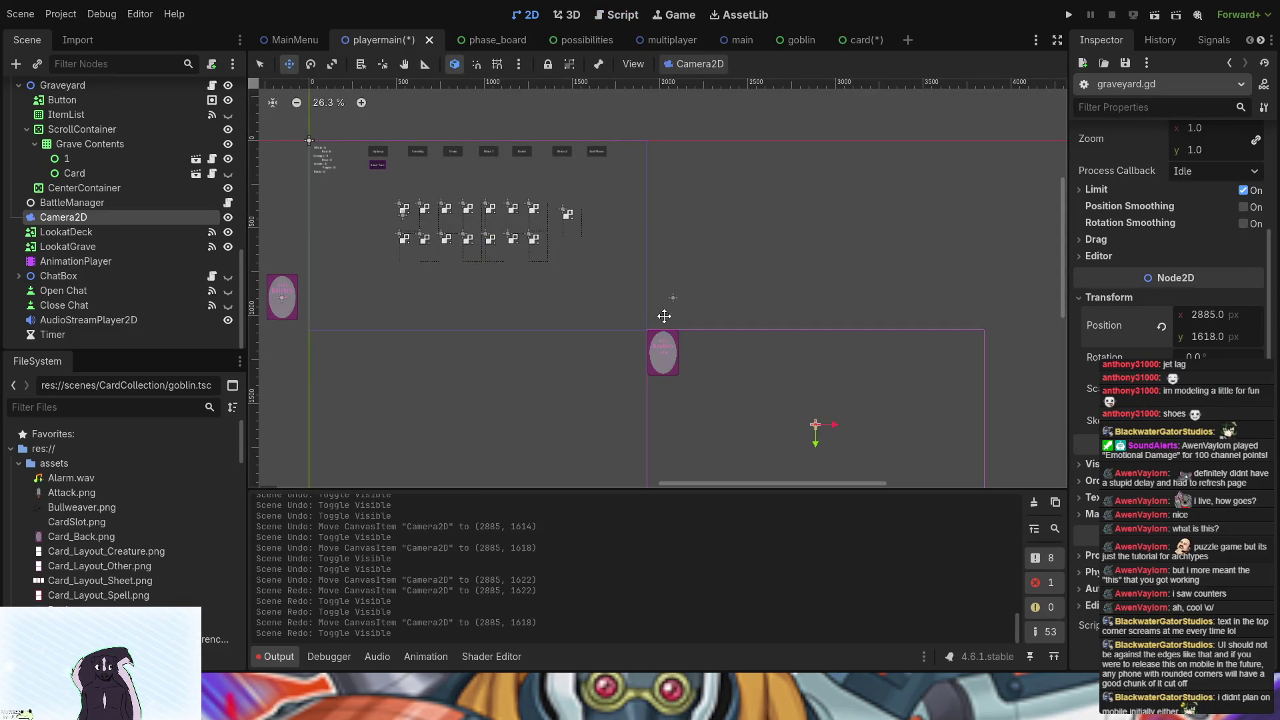
key(ctrl+shift+z)
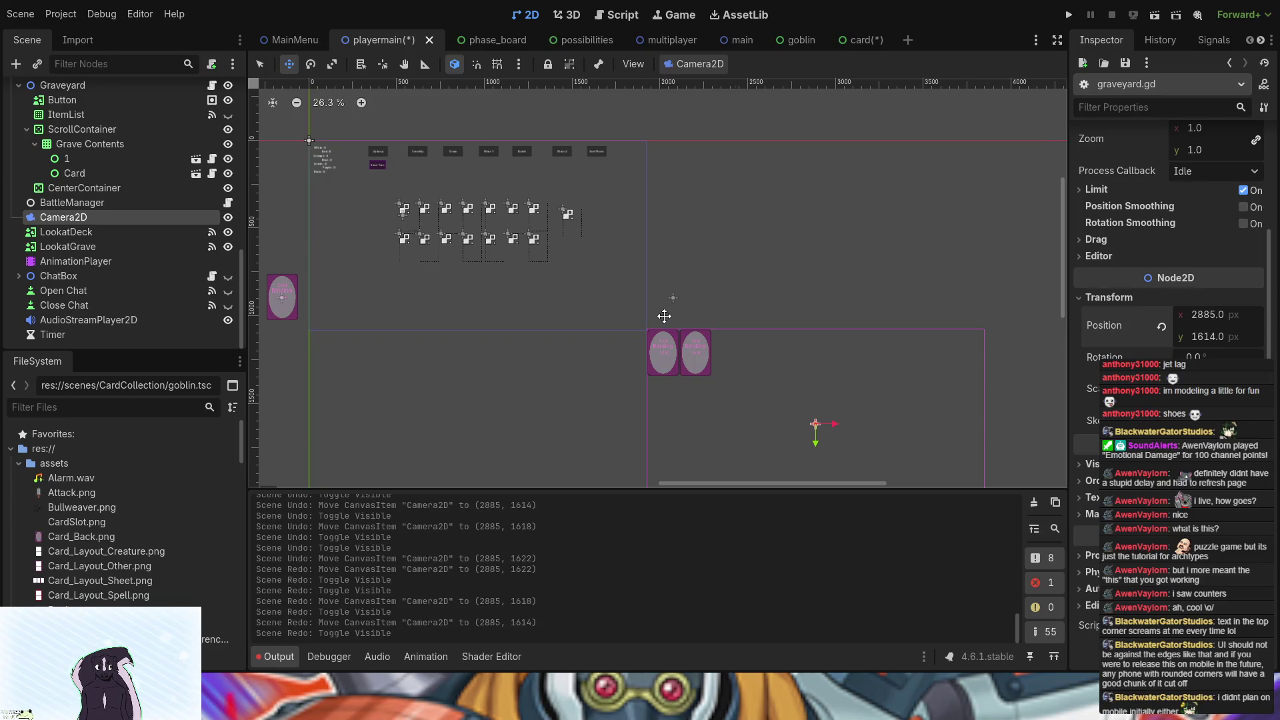
key(ctrl+z)
key(ctrl+z)
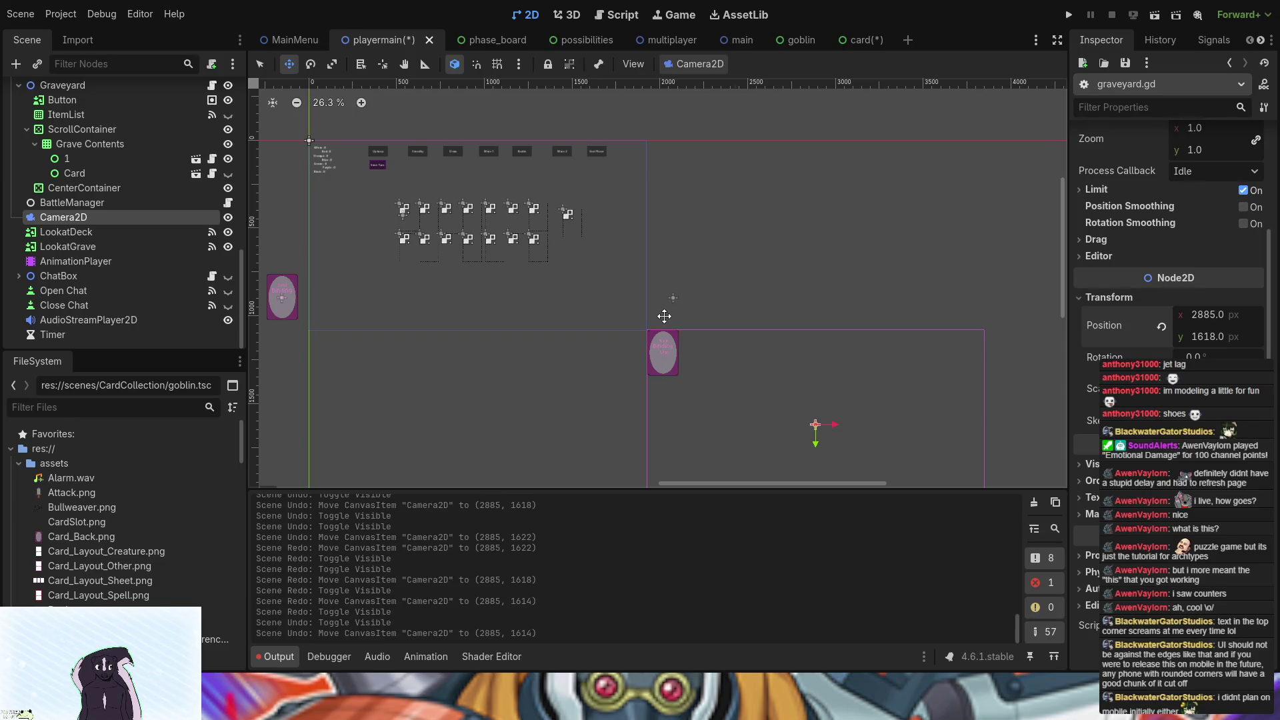
key(ctrl+shift+z)
click(1193, 312)
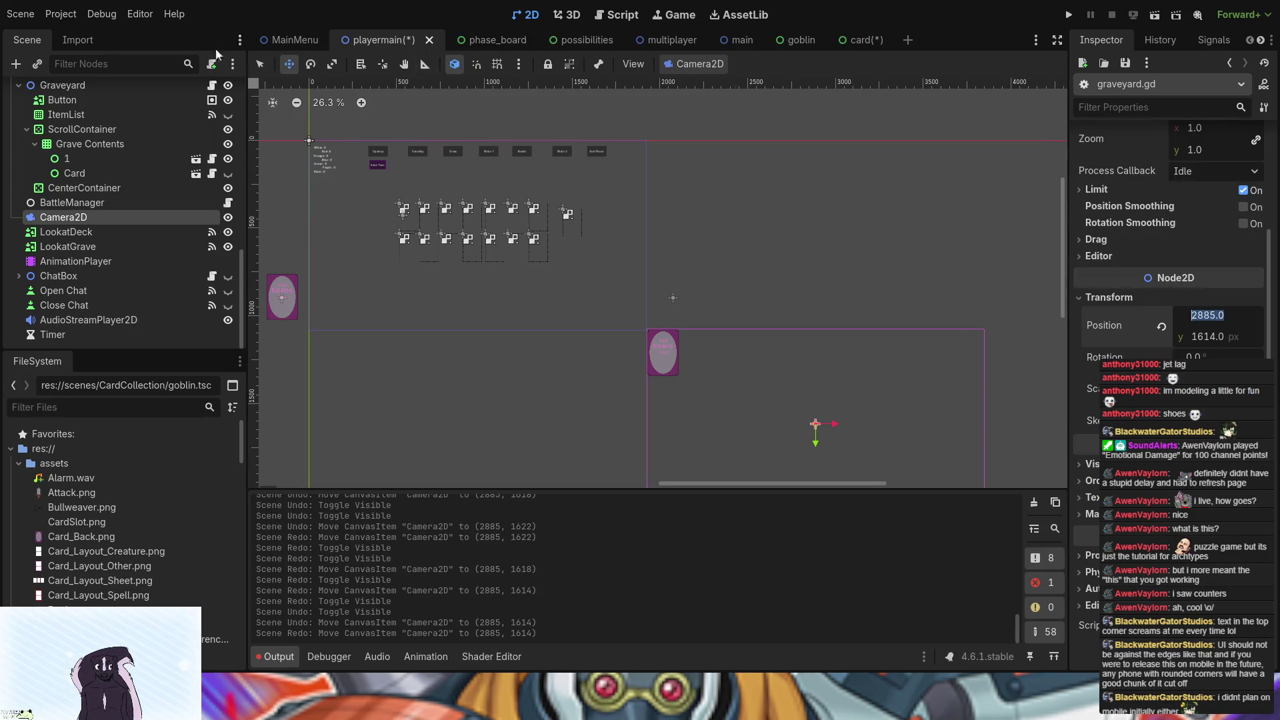
click(212, 87)
text(2885.0)
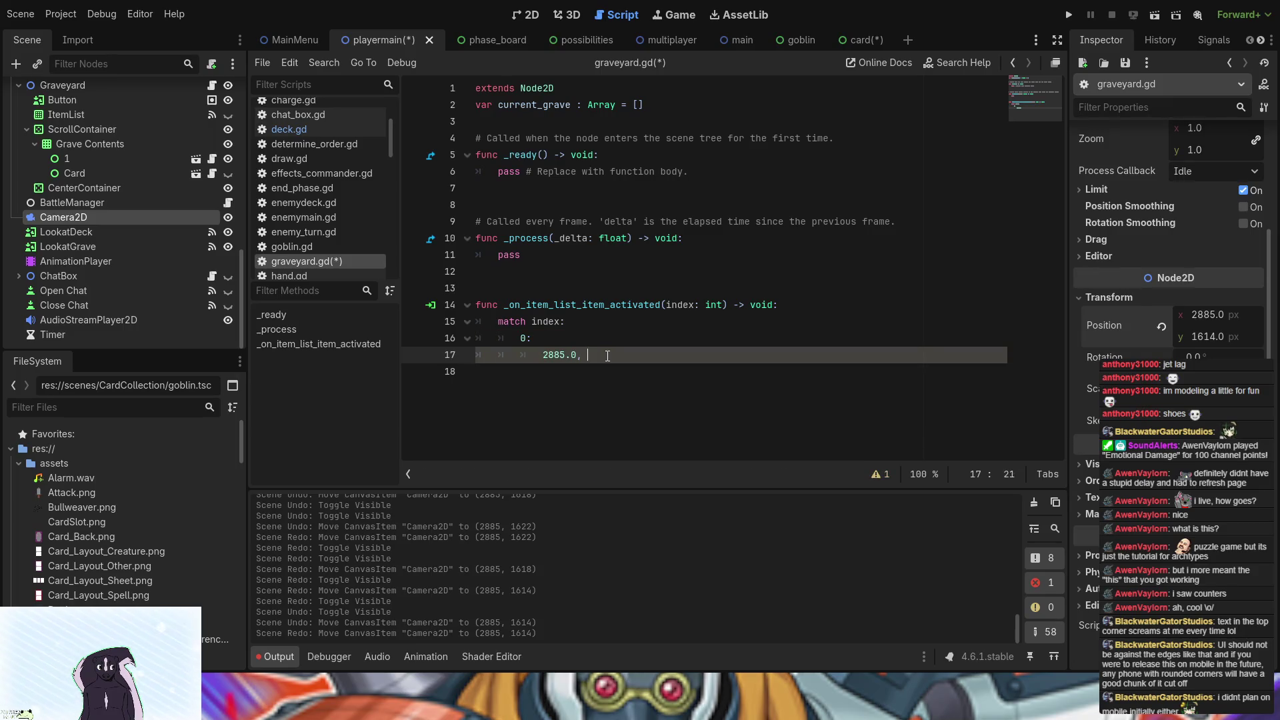
Step: Complete line 17 as camera.position = Vector2(2885.0, 1614.0) using the copied y value
click(1217, 337)
key(ctrl+c)
click(640, 354)
key(ctrl+v)
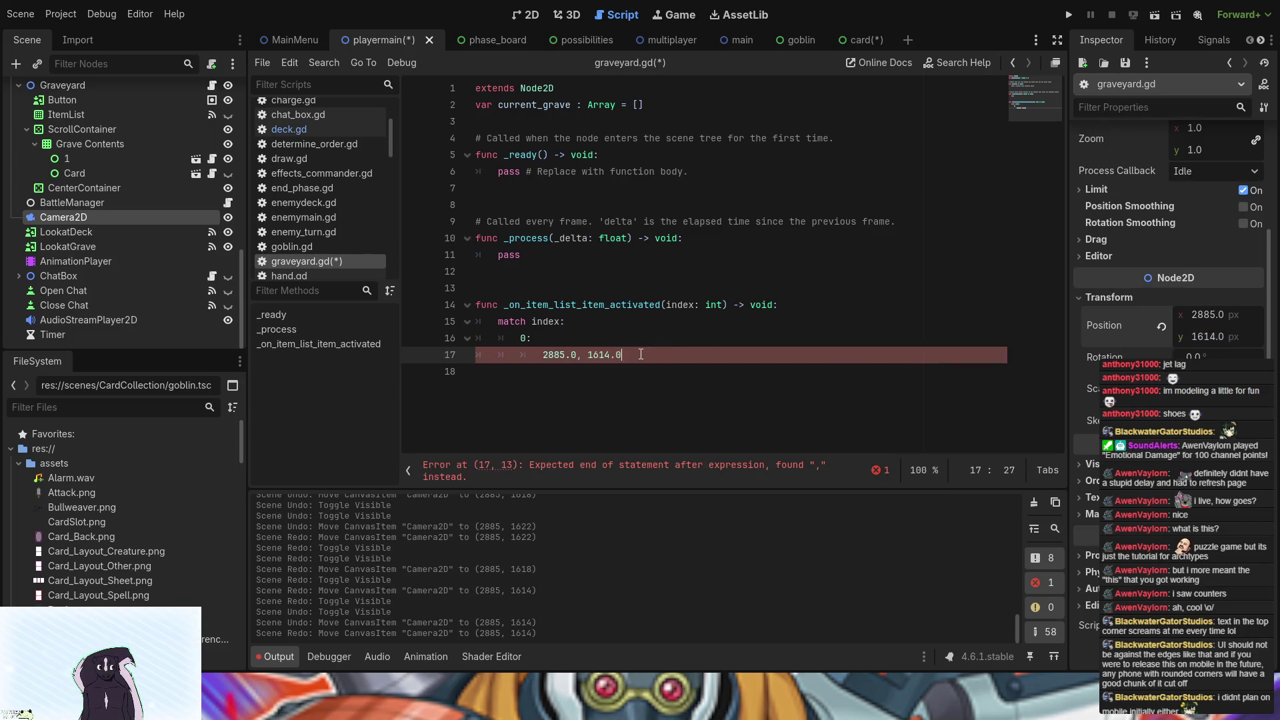
click(544, 355)
text(()
click(652, 355)
text())
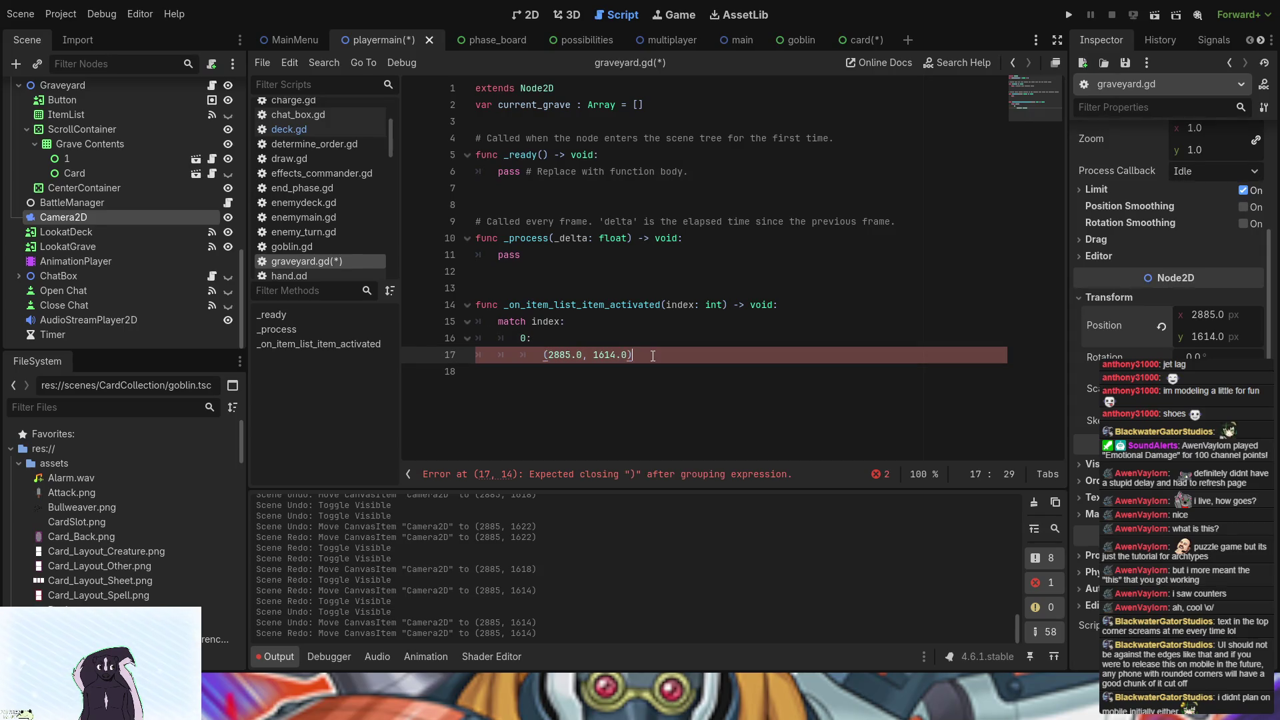
click(544, 355)
text(Vector)
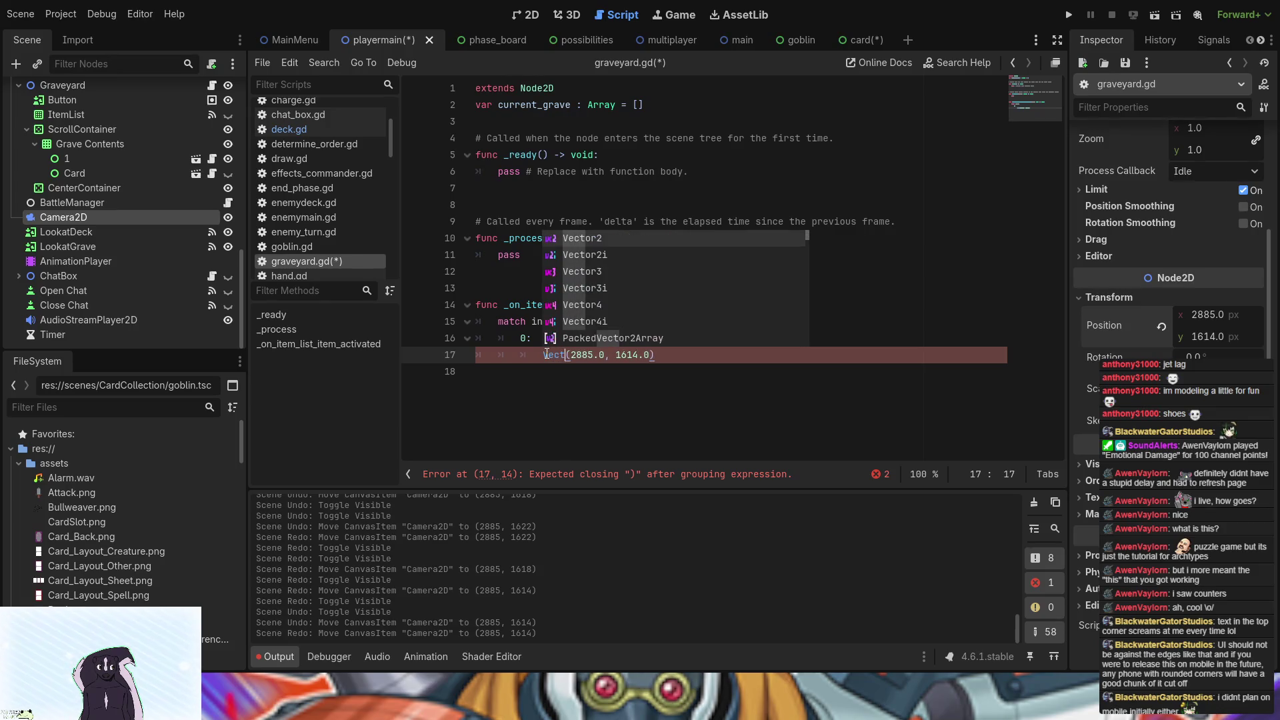
text(2)
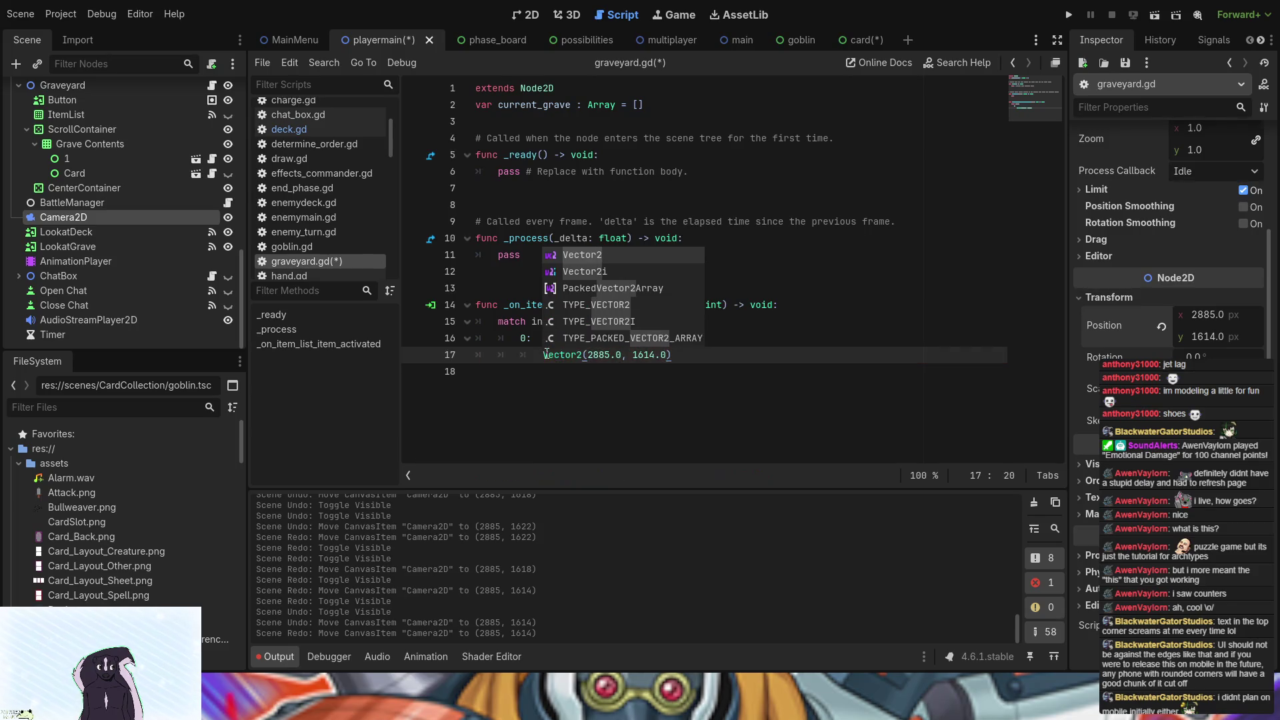
click(545, 355)
text(camer)
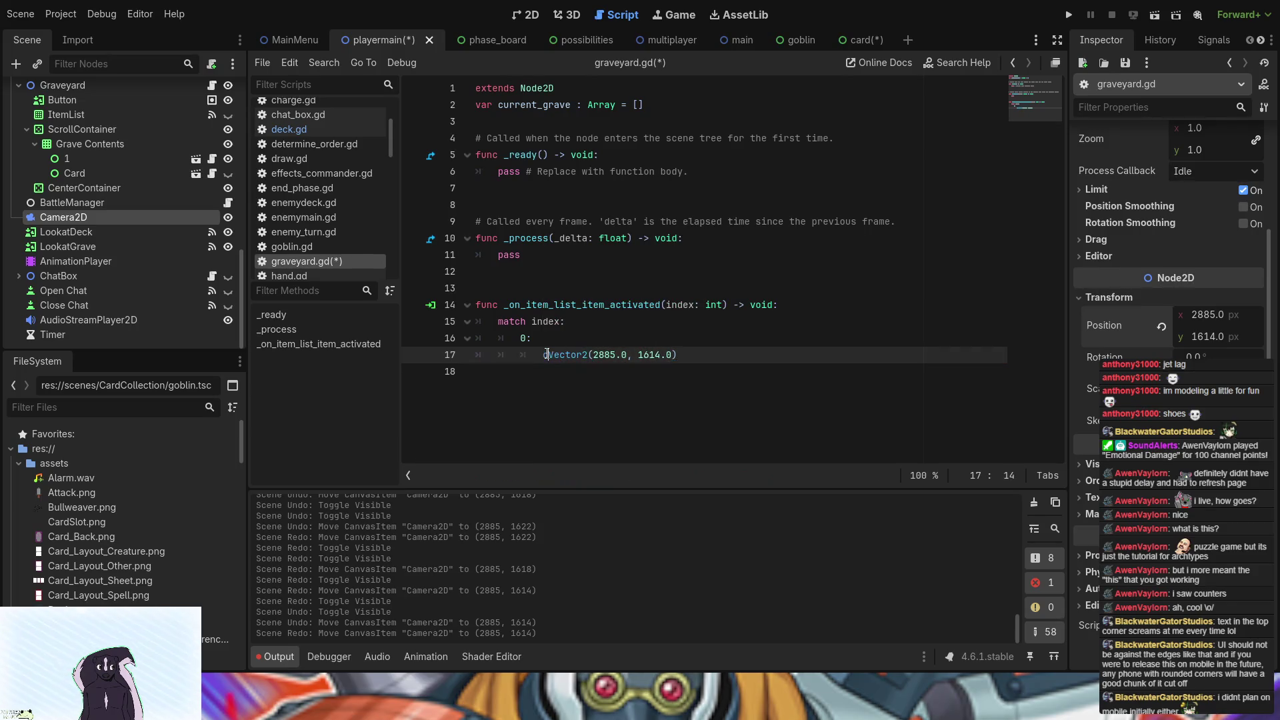
text(a)
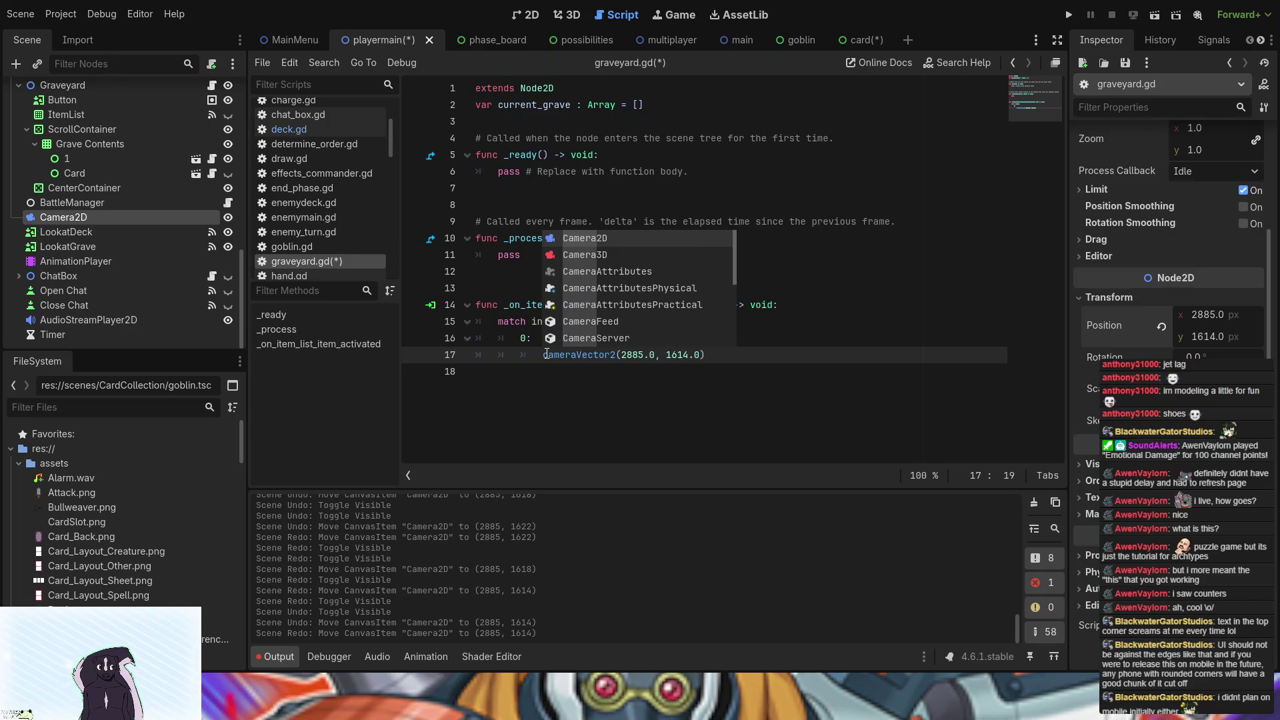
text(.posi)
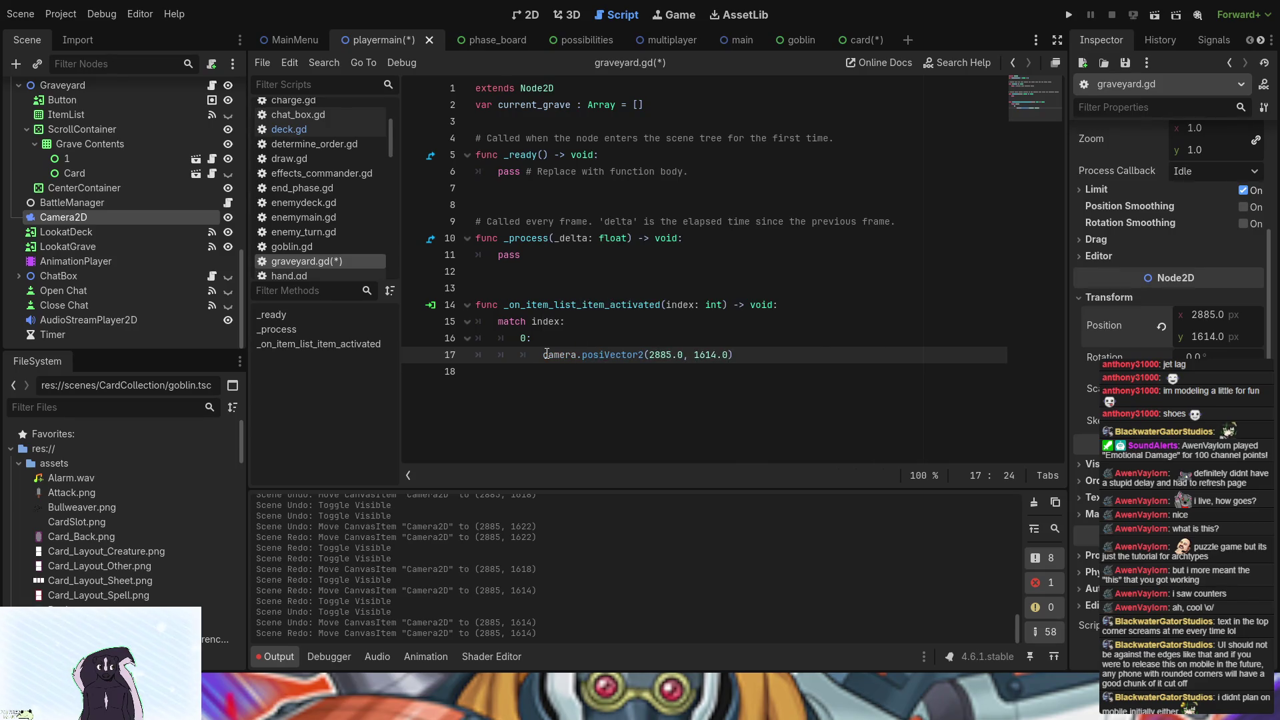
text(tion)
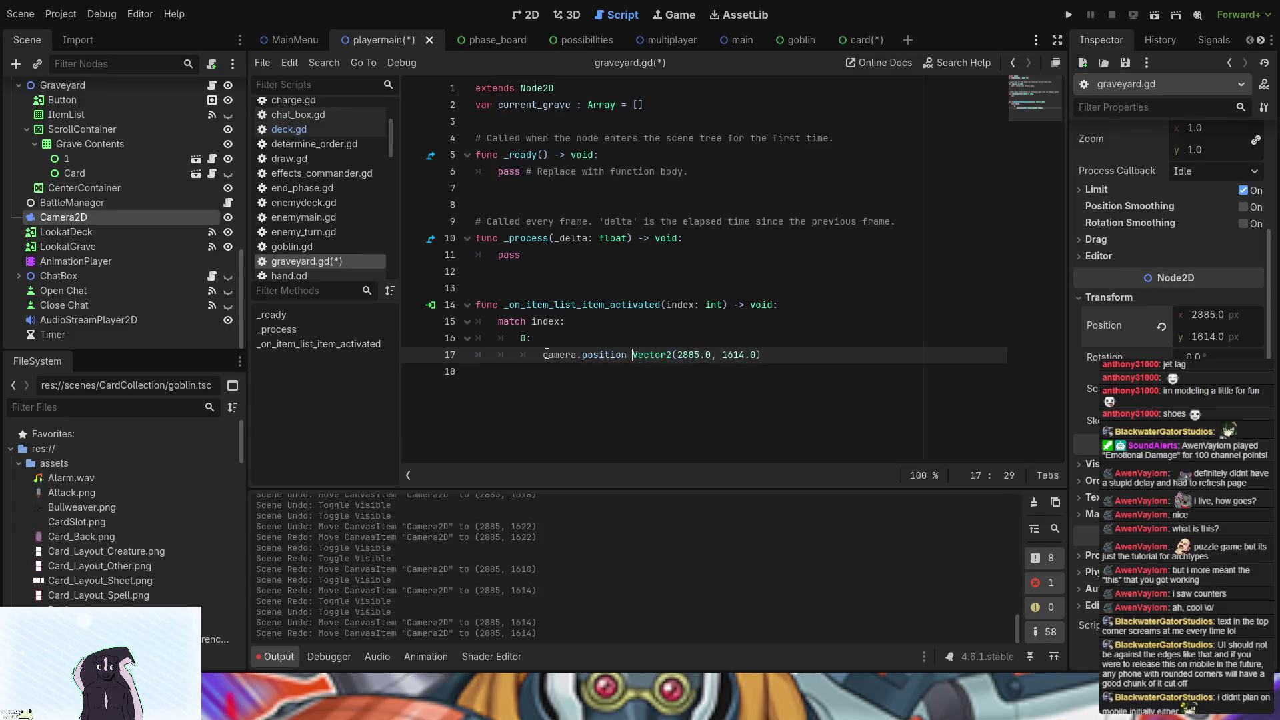
text(=)
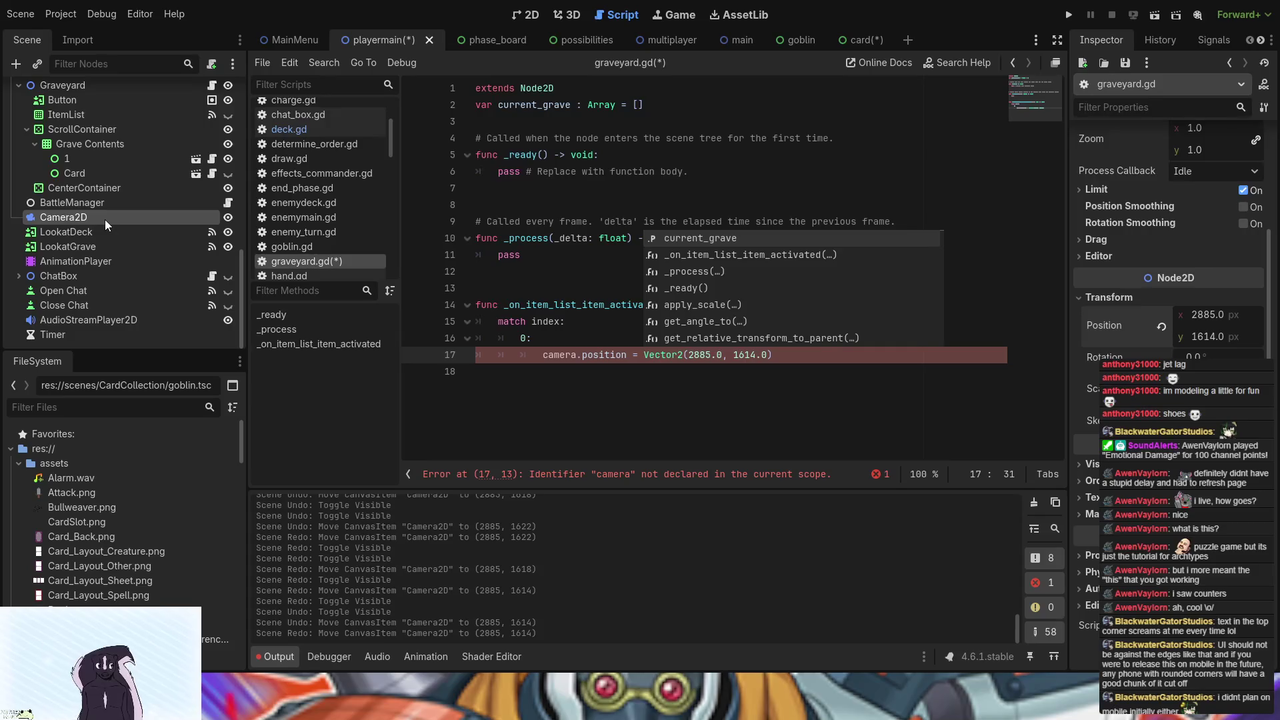
mouse_move(105, 219)
mouse_down()
mouse_move(430, 153)
mouse_move(494, 125)
mouse_up()
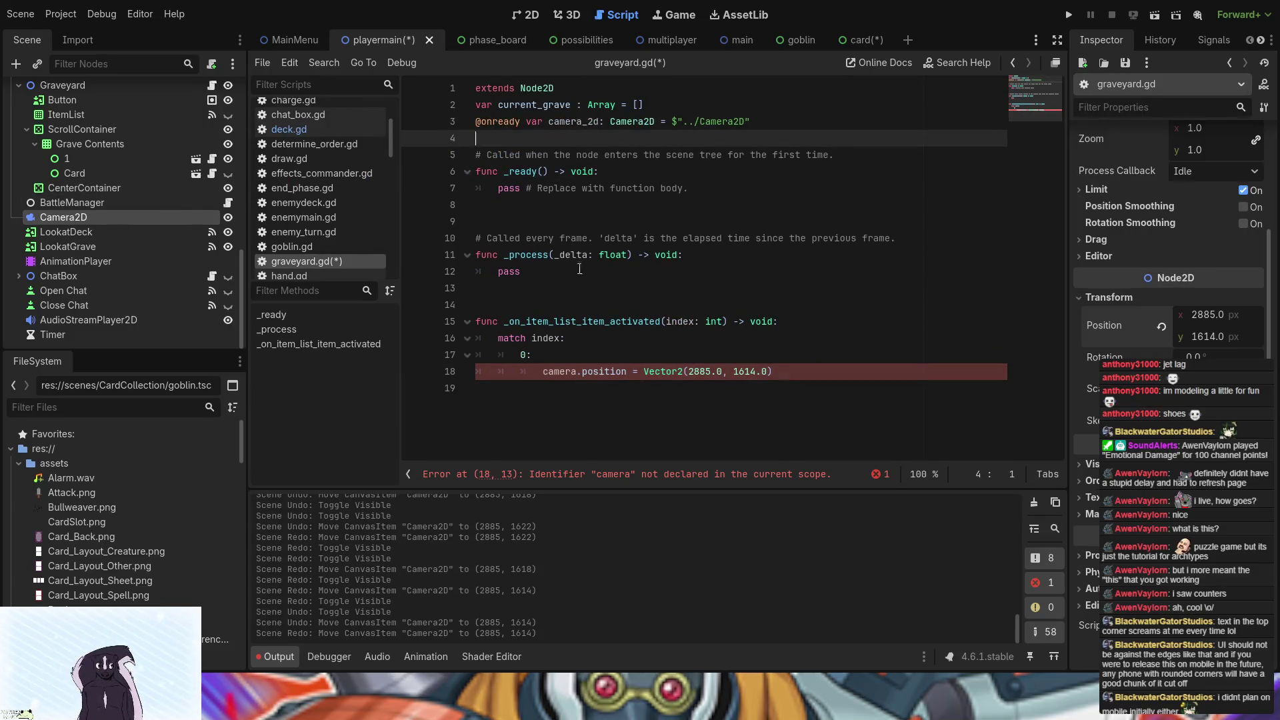
click(600, 121)
key(BackSpace)
key(BackSpace)
key(BackSpace)
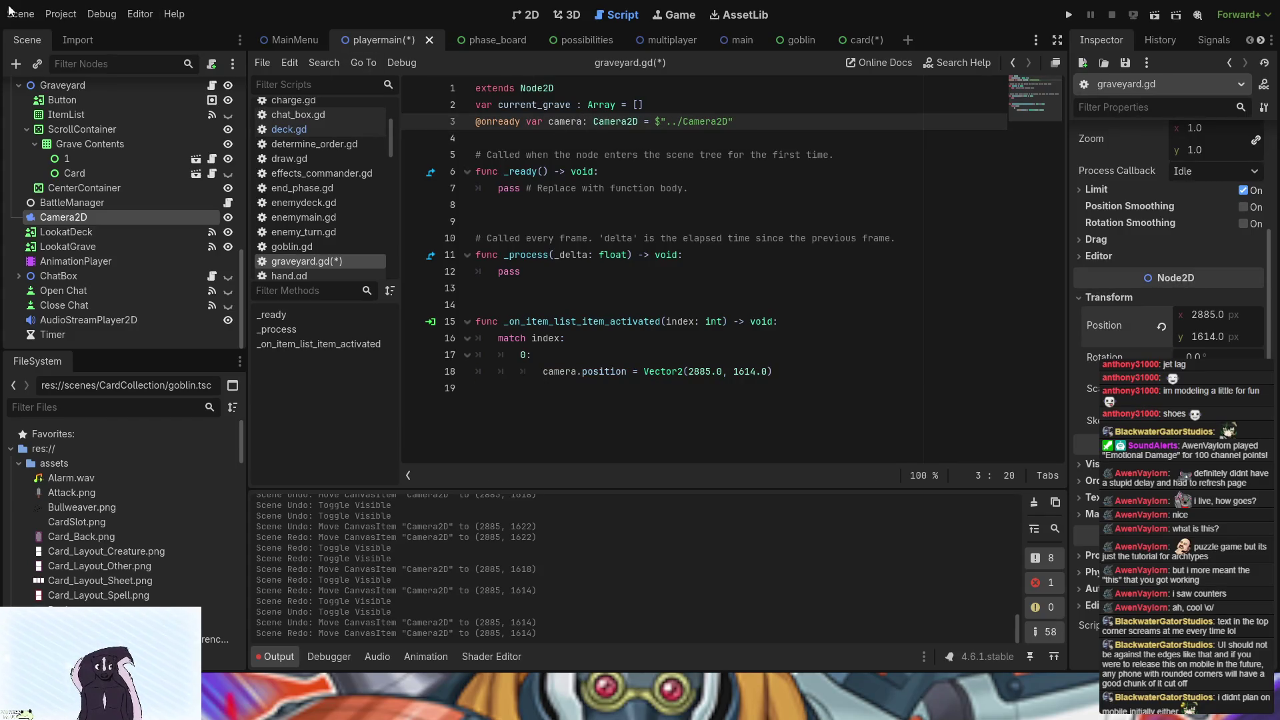
key(ctrl+s)
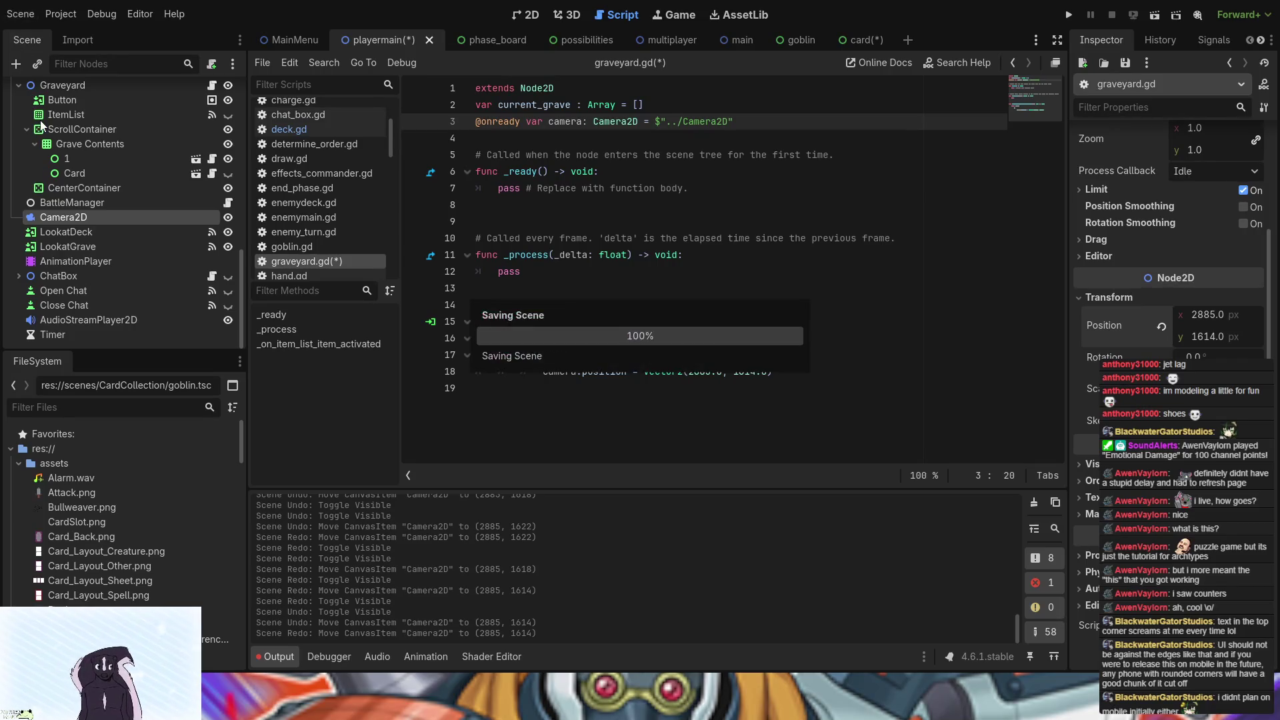
Step: Return to line 17's index 0 case, then switch to the card scene and save it
click(576, 356)
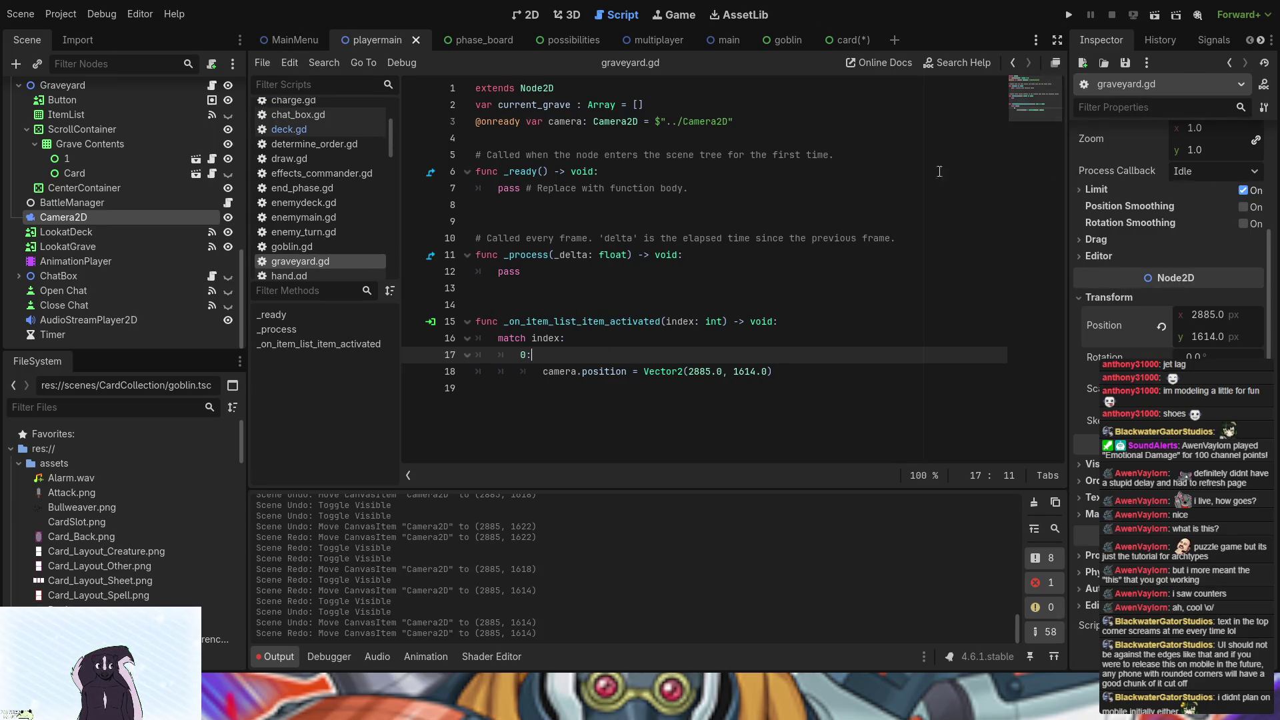
click(832, 39)
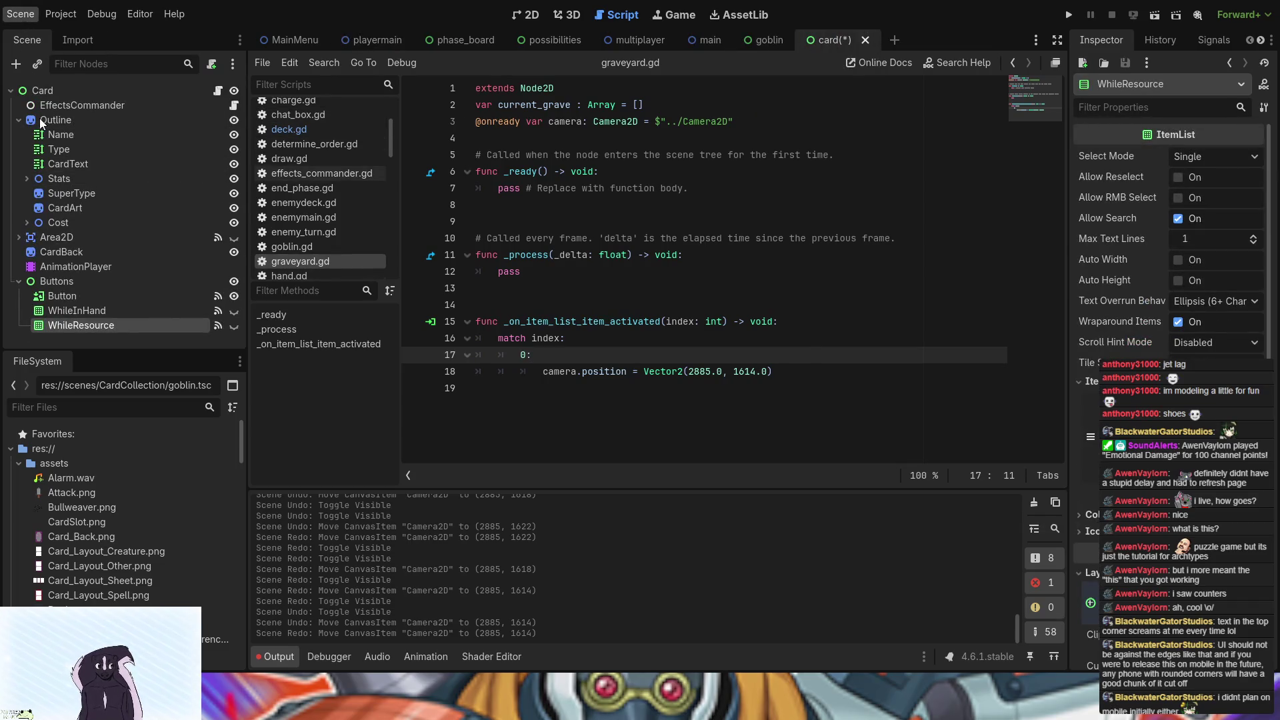
key(ctrl+s)
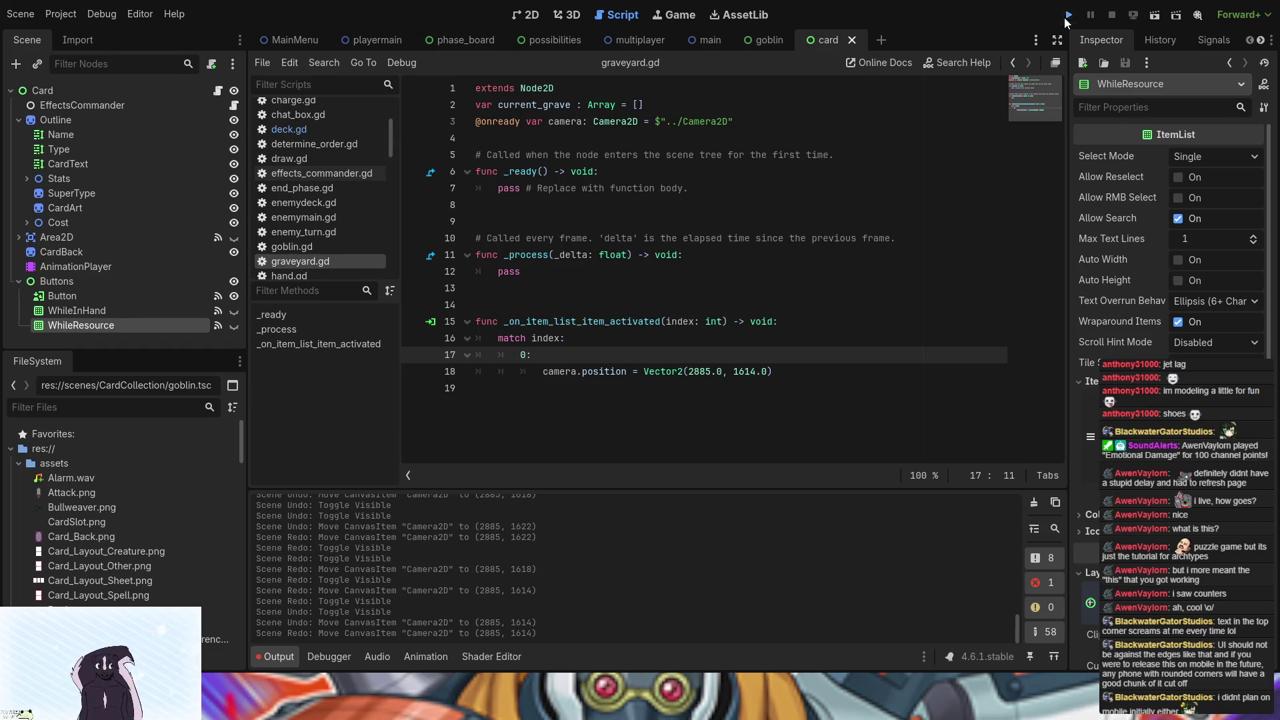
Step: Test-run the game past the main menu into the card game scene, then stop it
click(1067, 15)
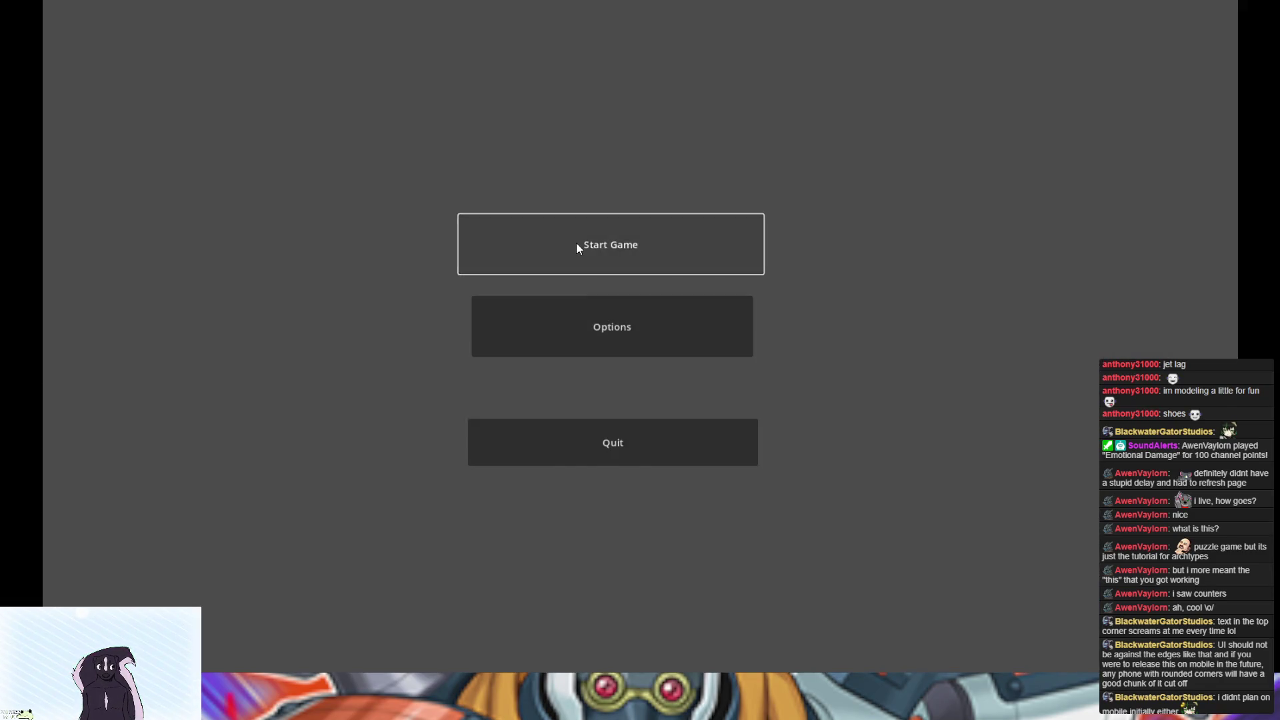
click(576, 244)
click(546, 347)
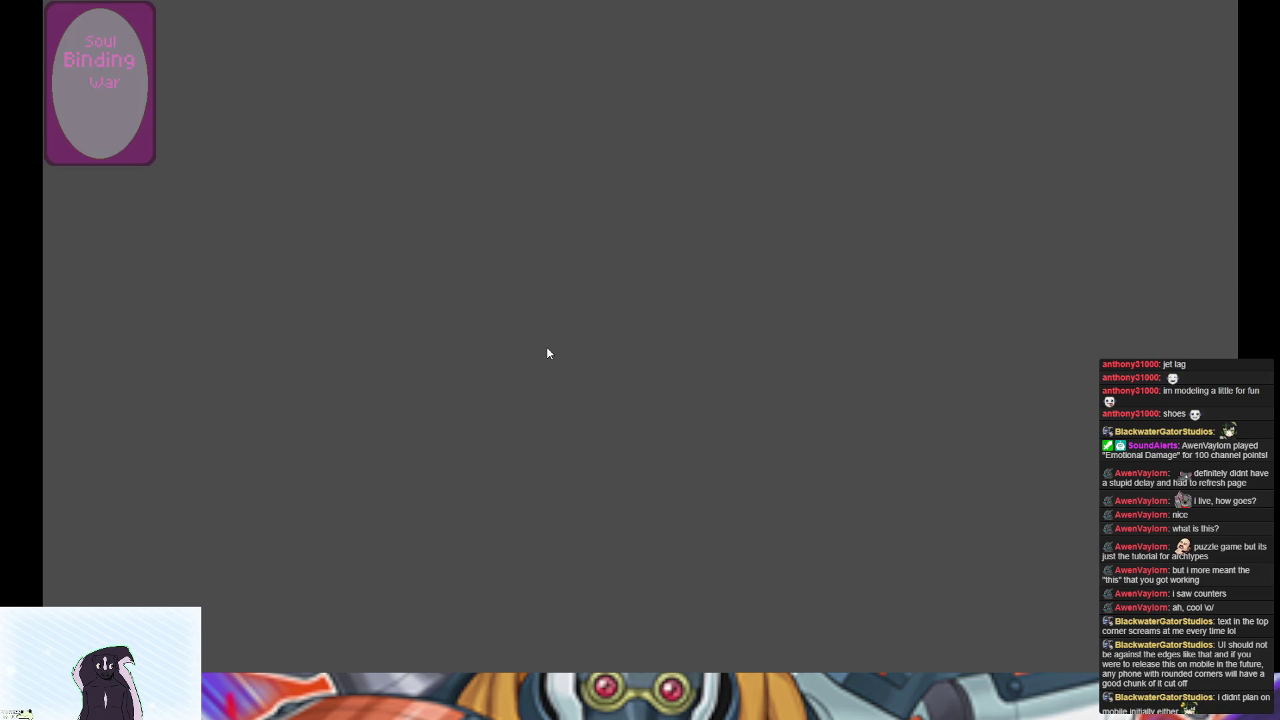
key(F8)
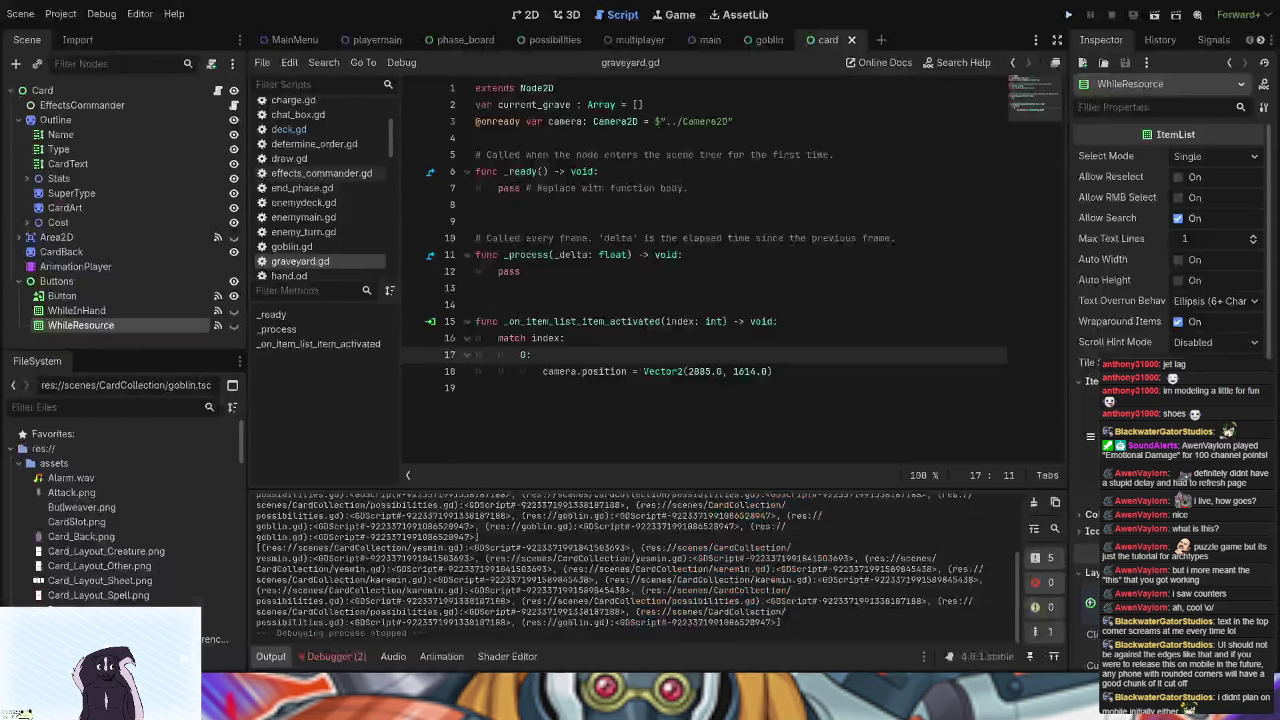
Step: In playermain's 2D view, move the camera back over the card slots and open deck.gd
click(526, 15)
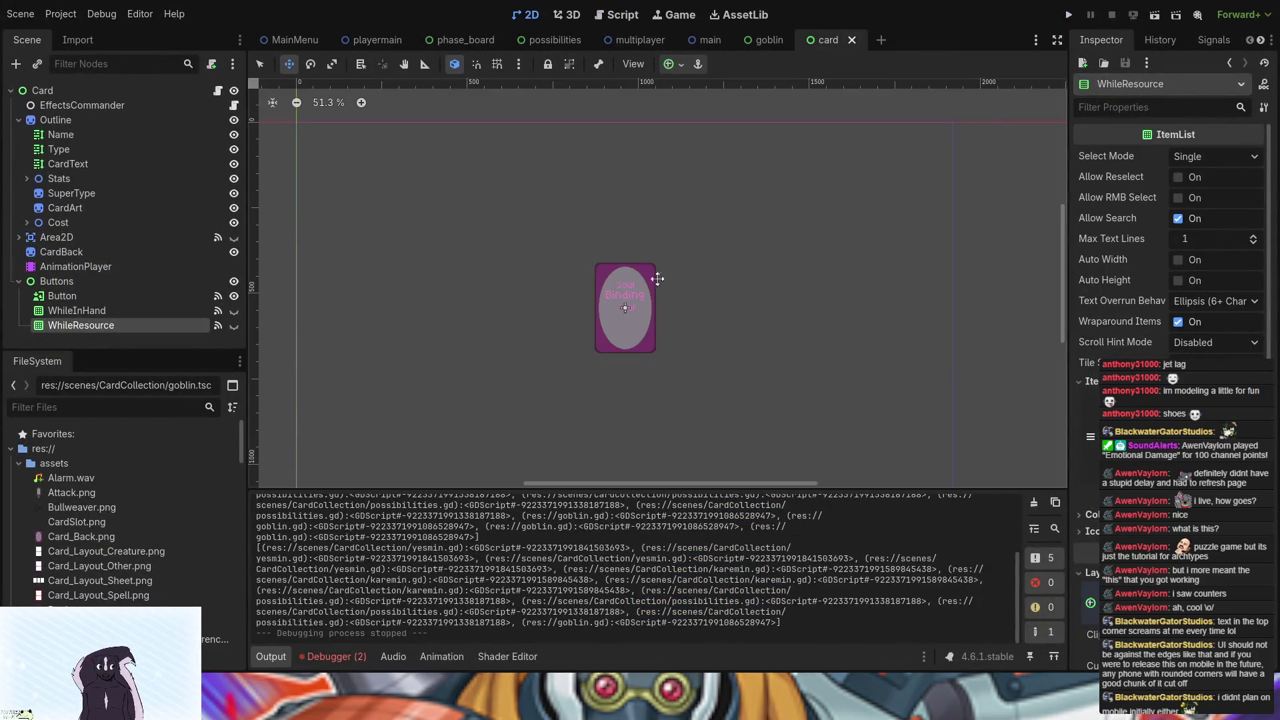
click(387, 42)
scroll(579, 300, down, 2)
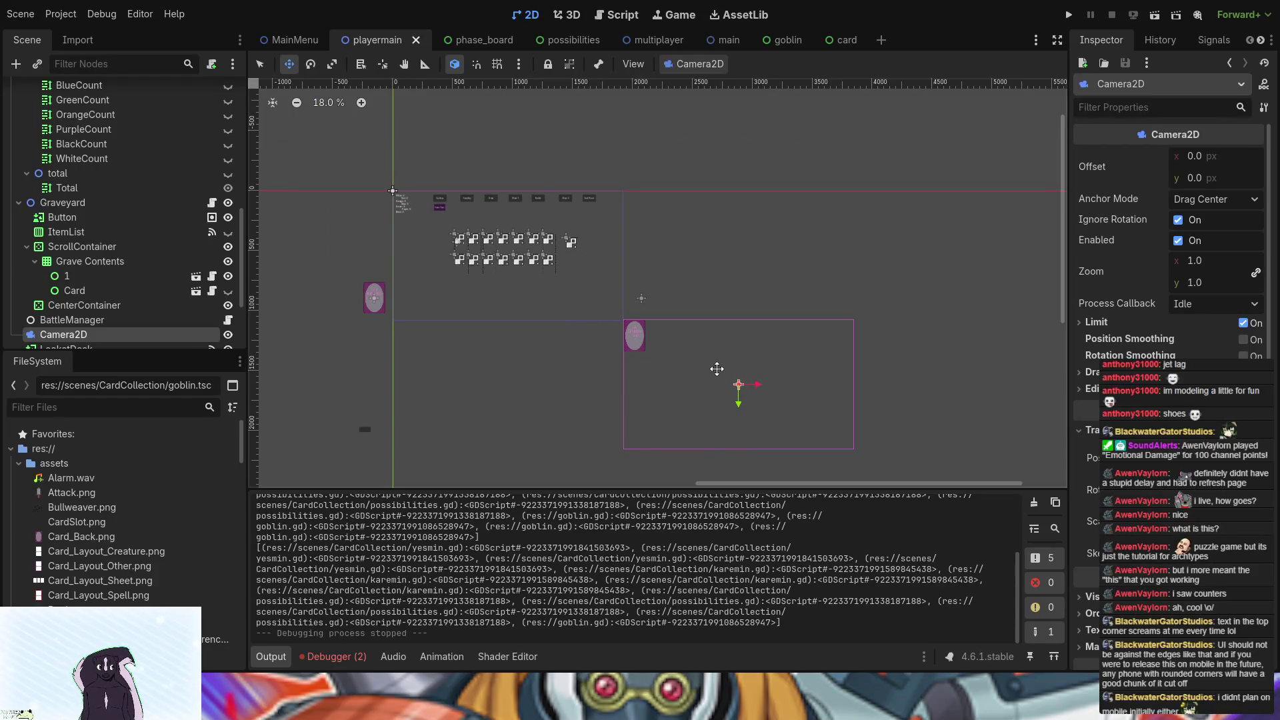
mouse_move(717, 368)
mouse_down()
mouse_move(694, 297)
mouse_move(482, 238)
mouse_up()
scroll(413, 232, up, 5)
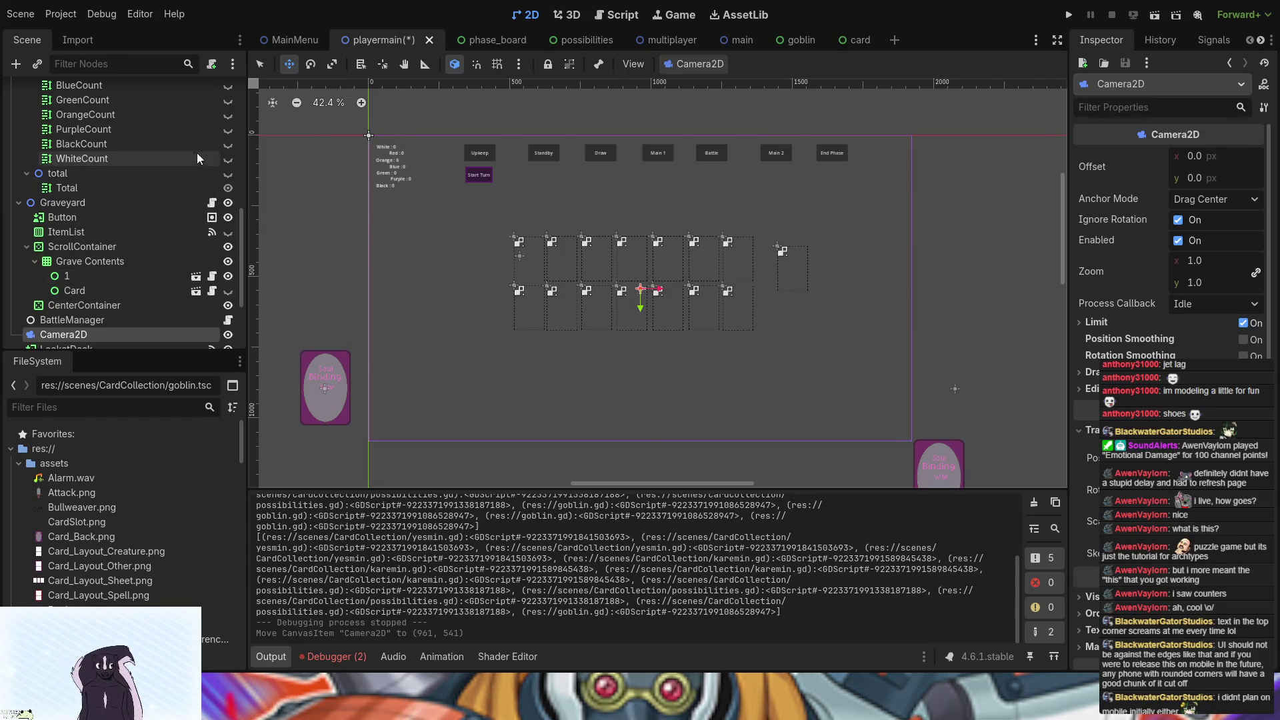
scroll(131, 223, up, 5)
scroll(133, 210, up, 3)
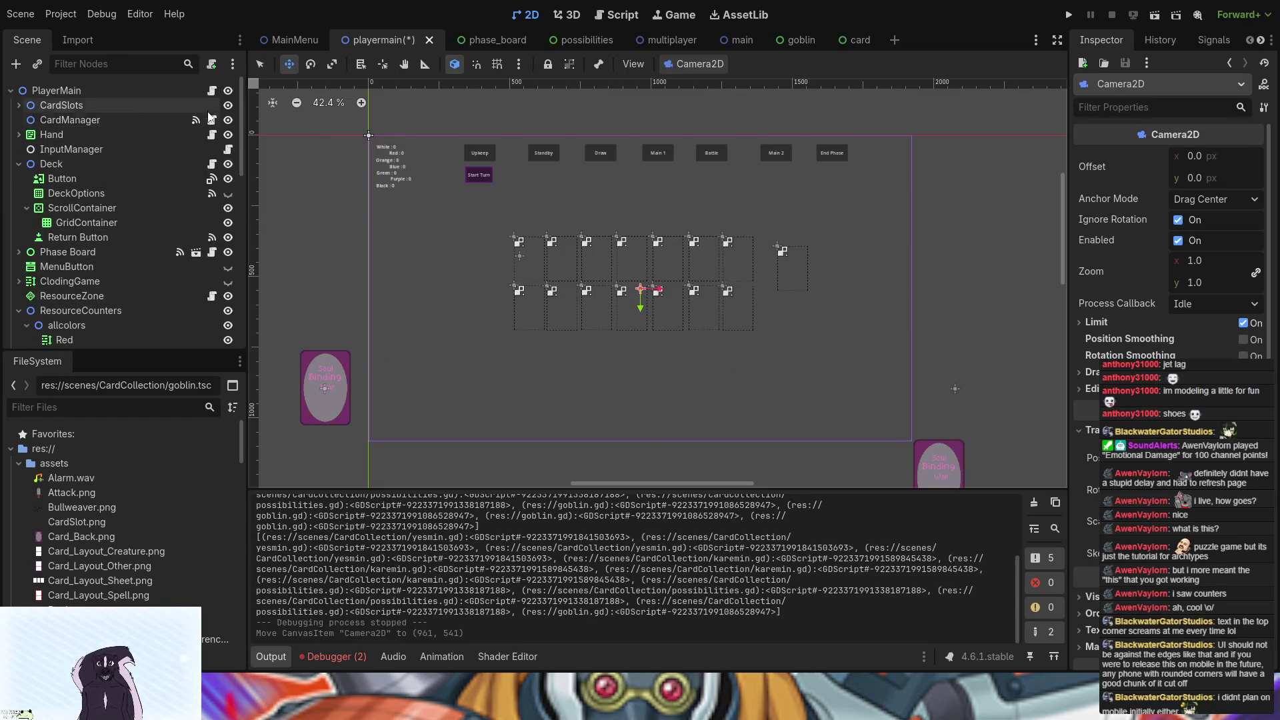
click(212, 164)
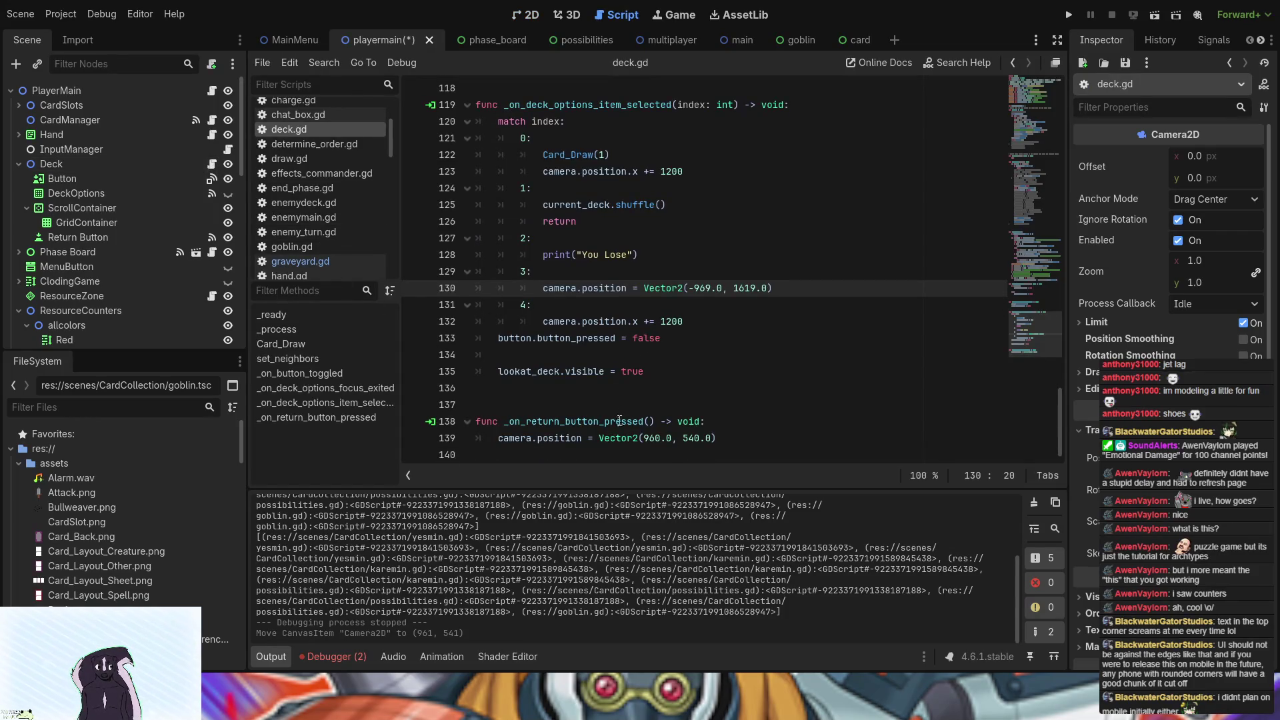
Step: From the camera reset line in _on_return_button_pressed, run the game twice, stopping each run with F8
click(657, 439)
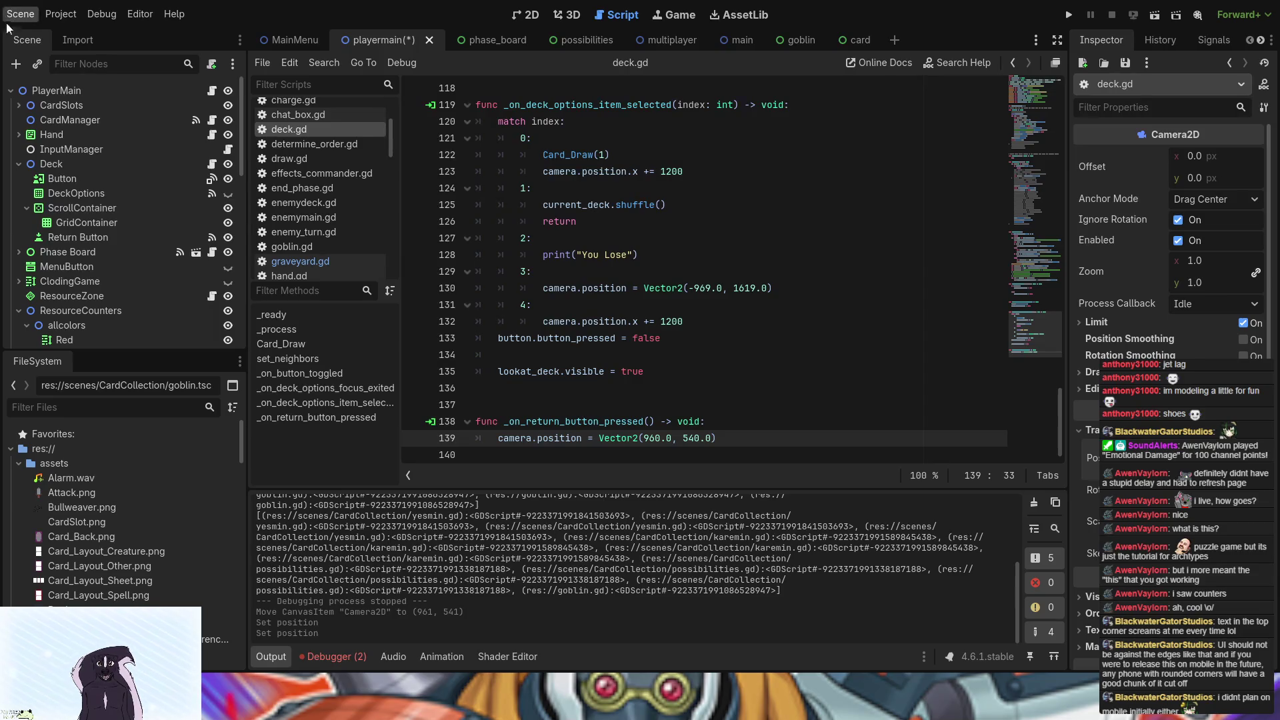
click(1069, 15)
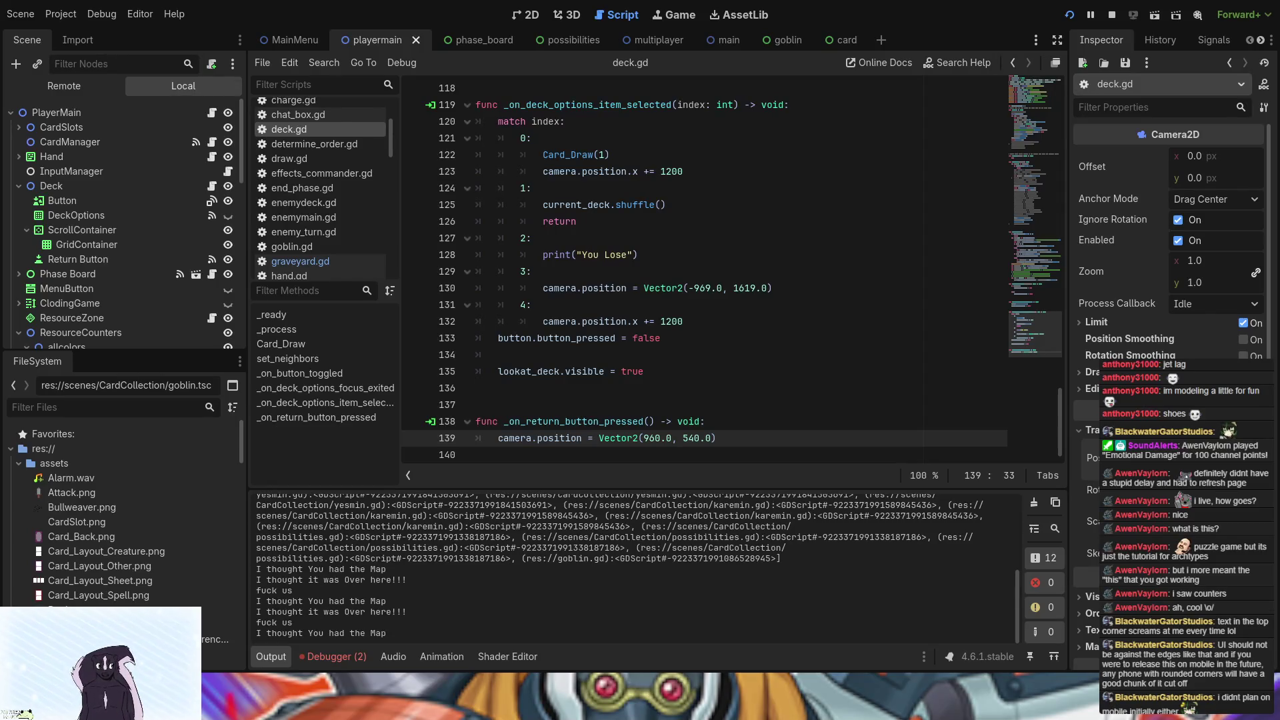
key(F8)
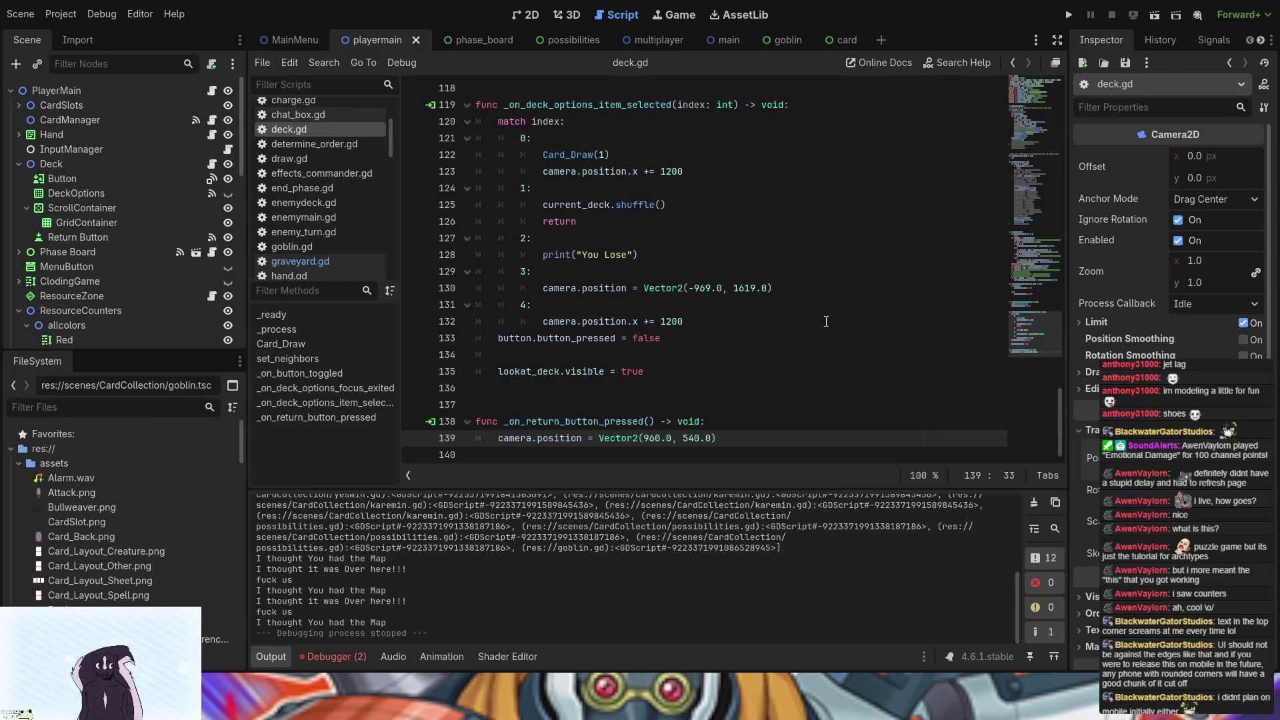
key(F5)
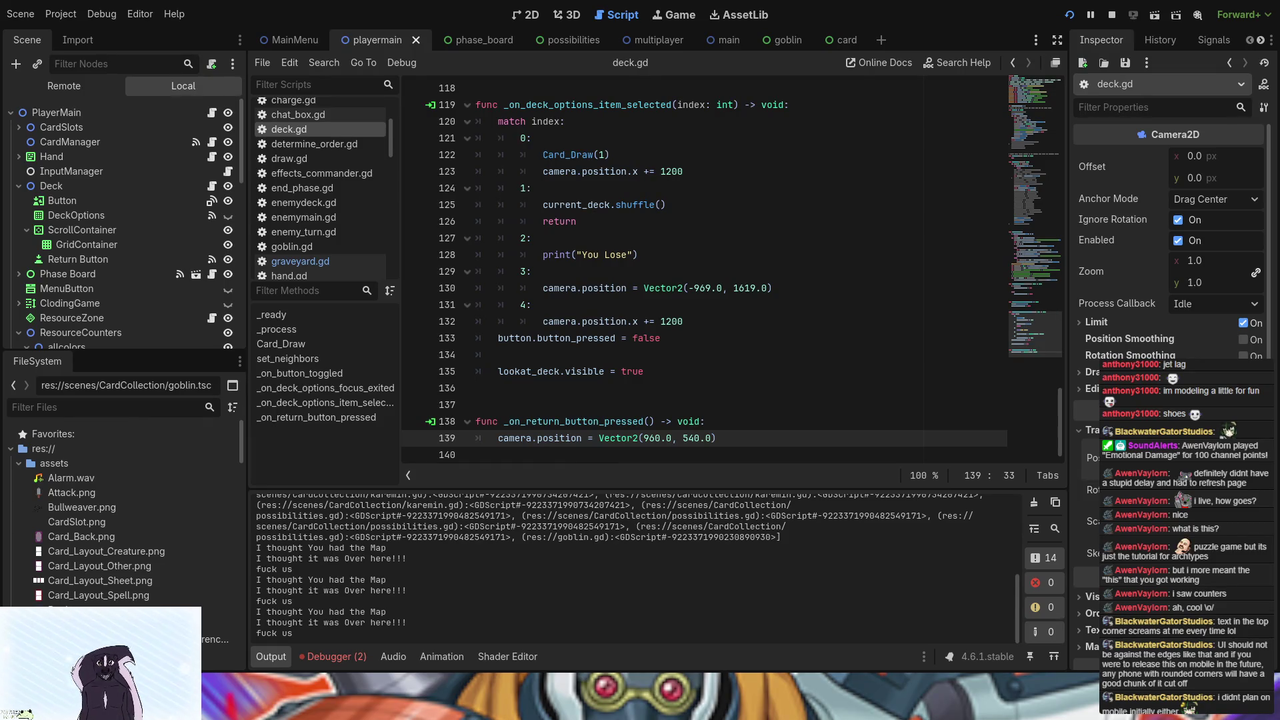
key(F8)
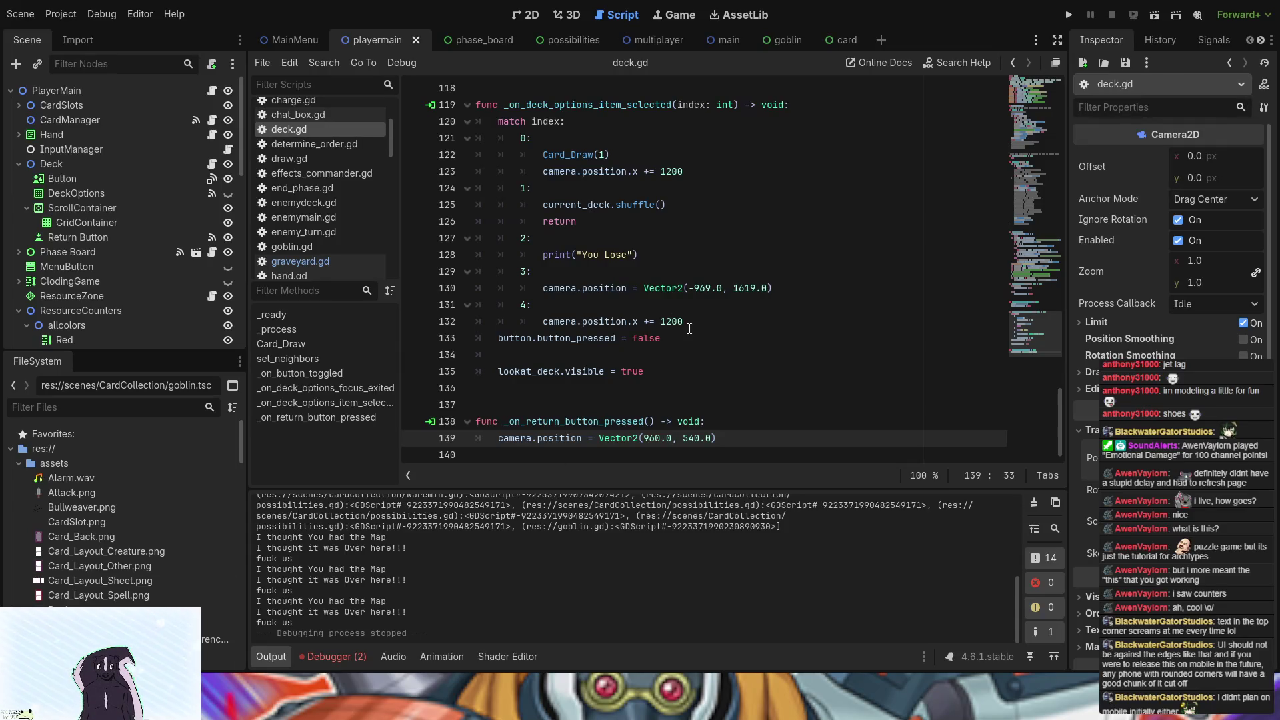
Step: Look over the phase_board scene, then open graveyard.gd from playermain's Graveyard node
click(474, 38)
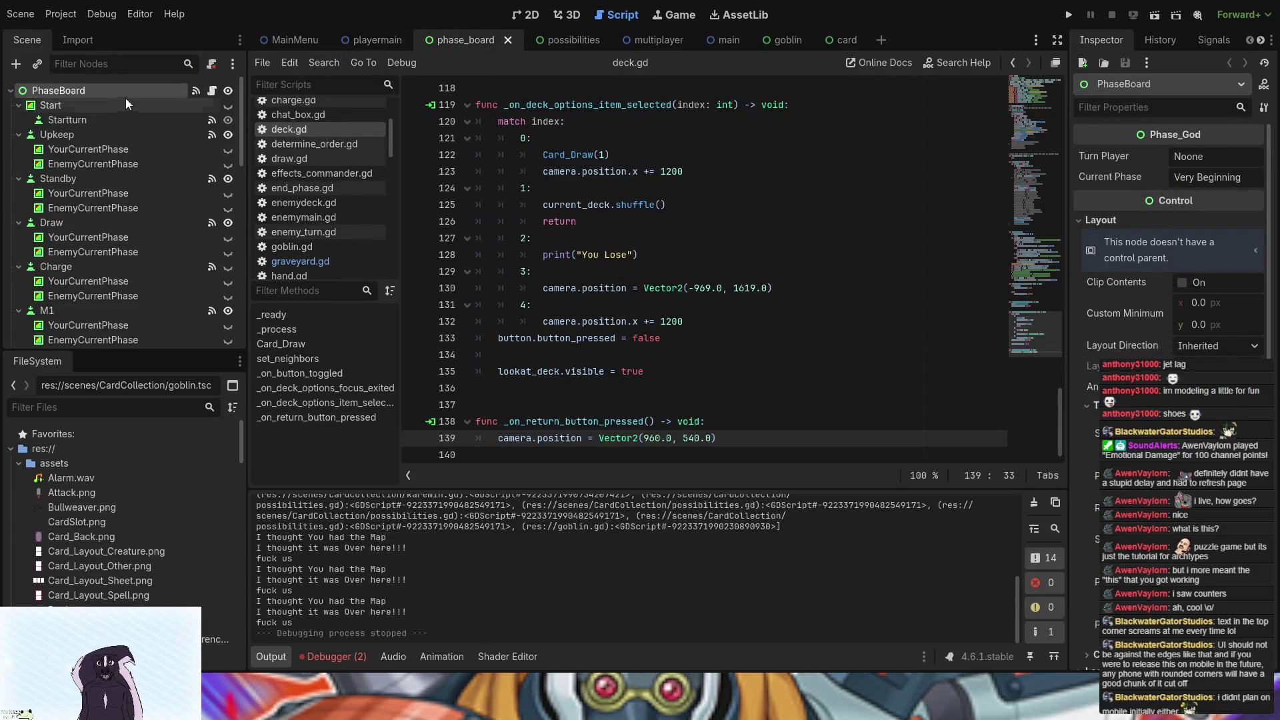
mouse_move(365, 45)
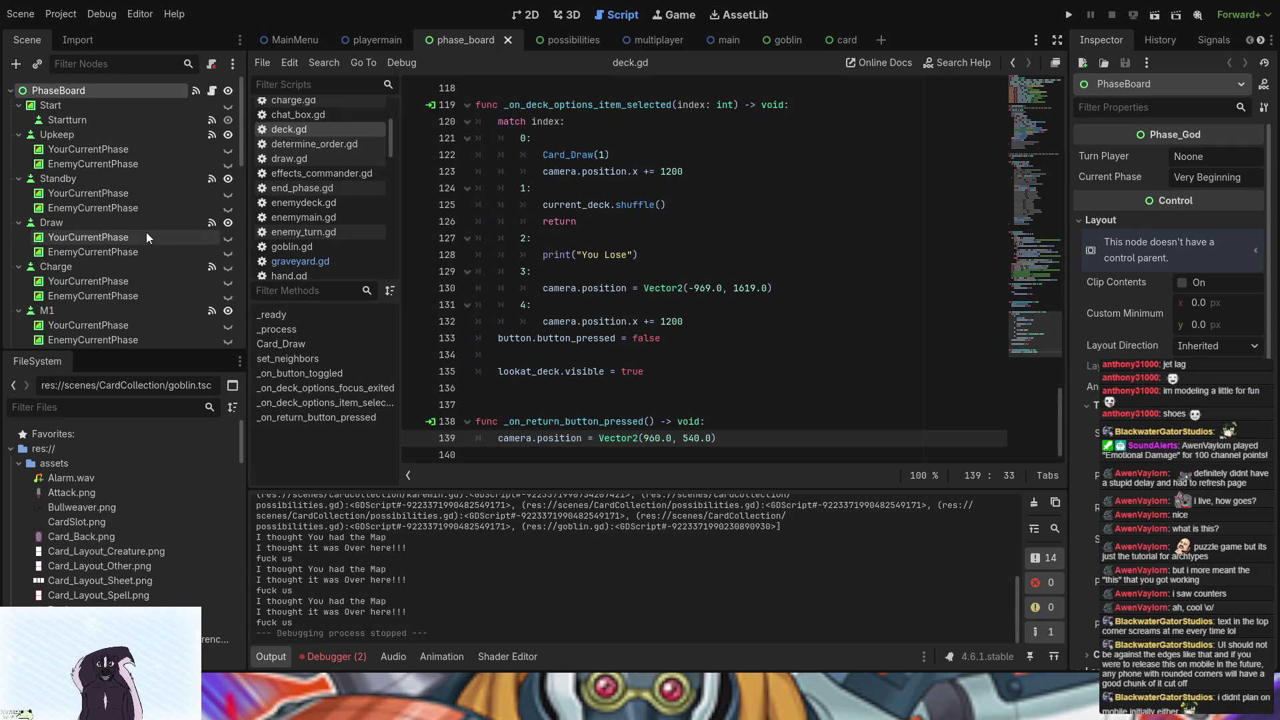
scroll(127, 273, down, 5)
scroll(127, 274, down, 5)
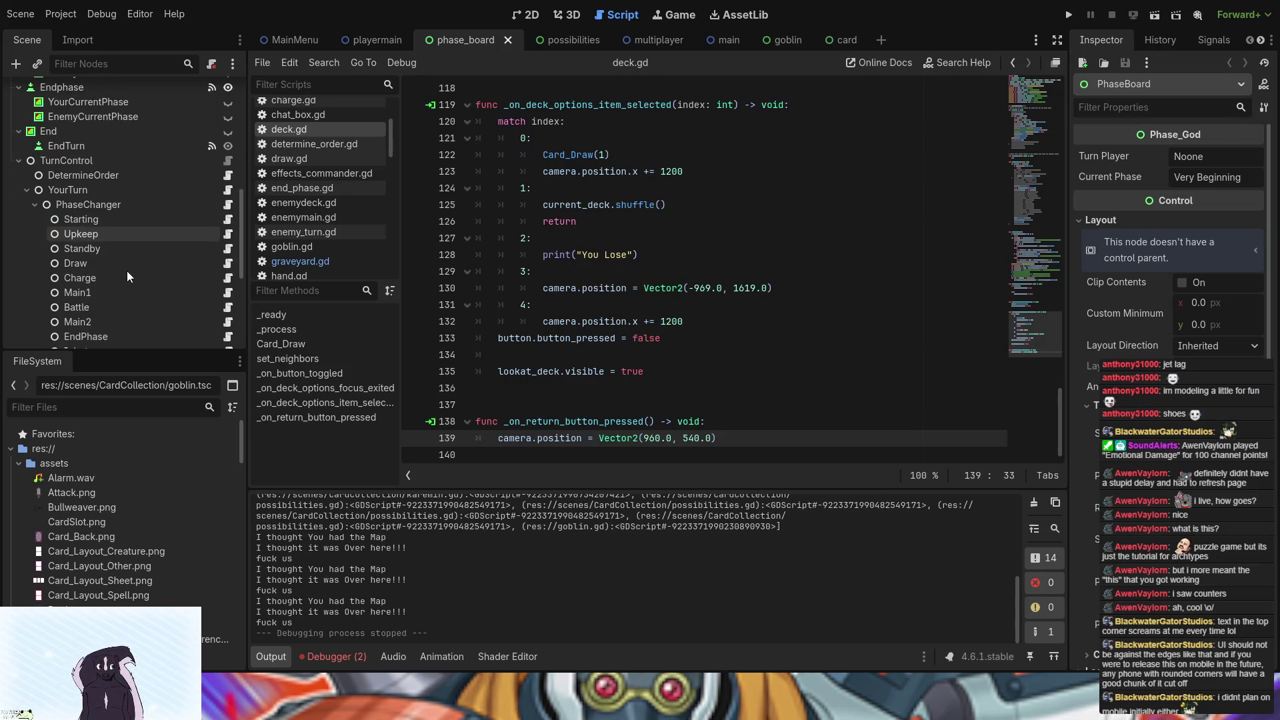
click(397, 34)
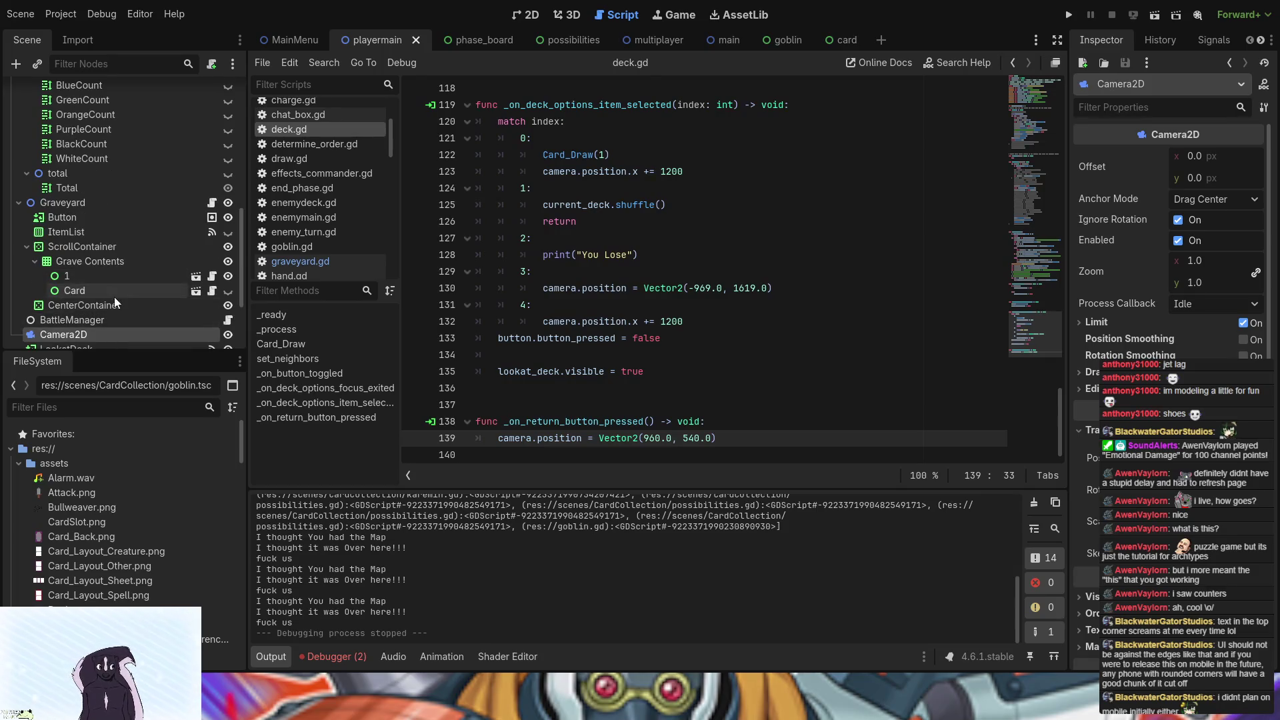
click(211, 203)
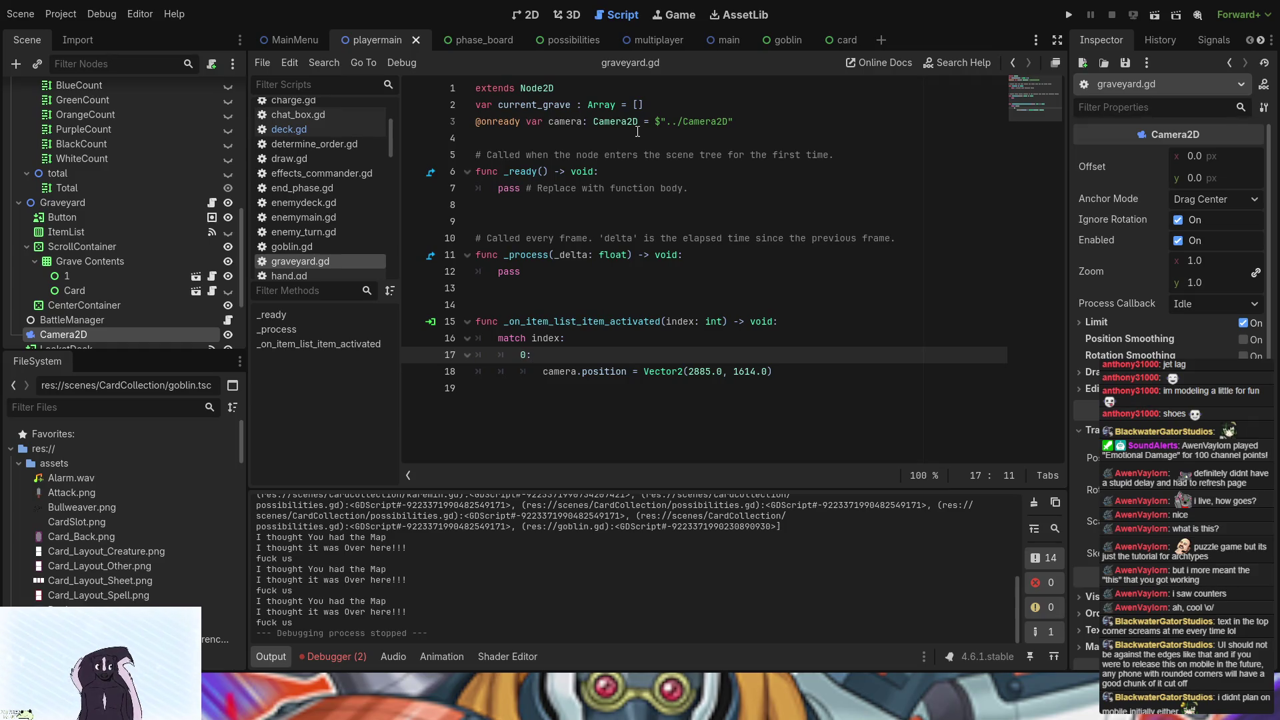
Step: Retype the pass statement inside _process on line 12 and save graveyard.gd
click(539, 285)
click(548, 275)
key(BackSpace)
key(BackSpace)
key(BackSpace)
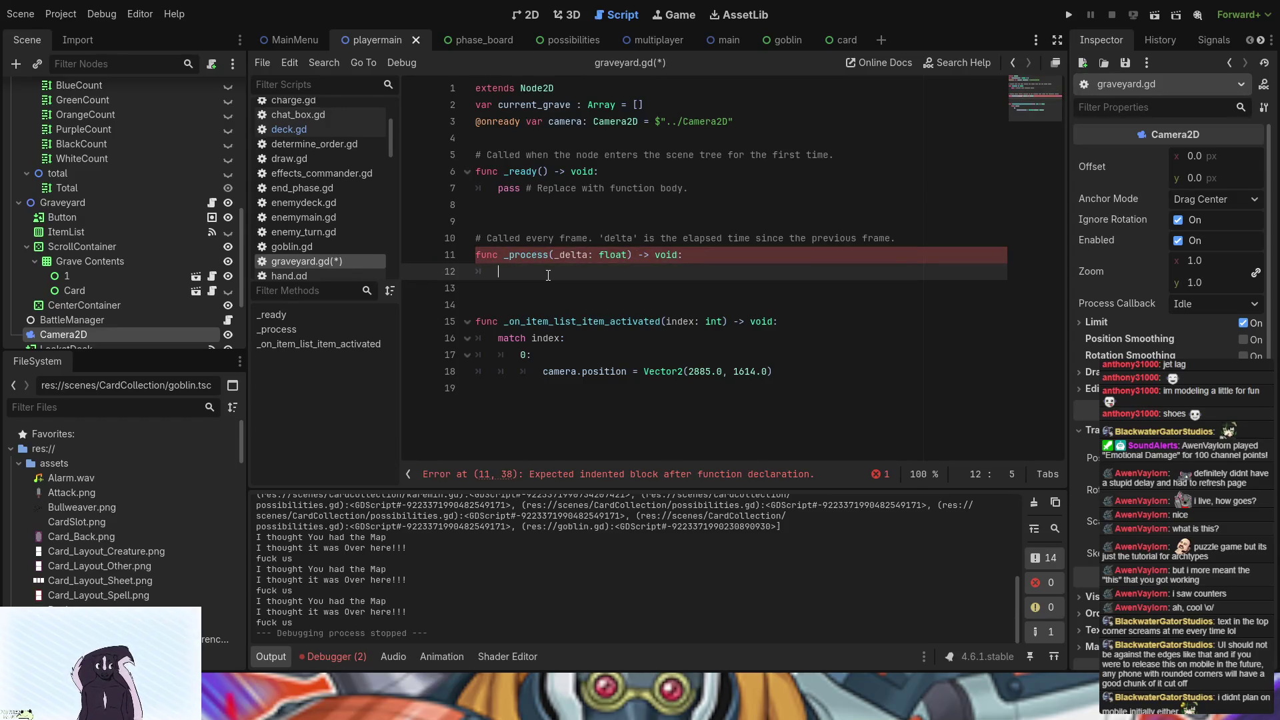
text(pass)
key(ctrl+s)
Step: Declare 'var gravecount : int = 0' on line 4
click(540, 140)
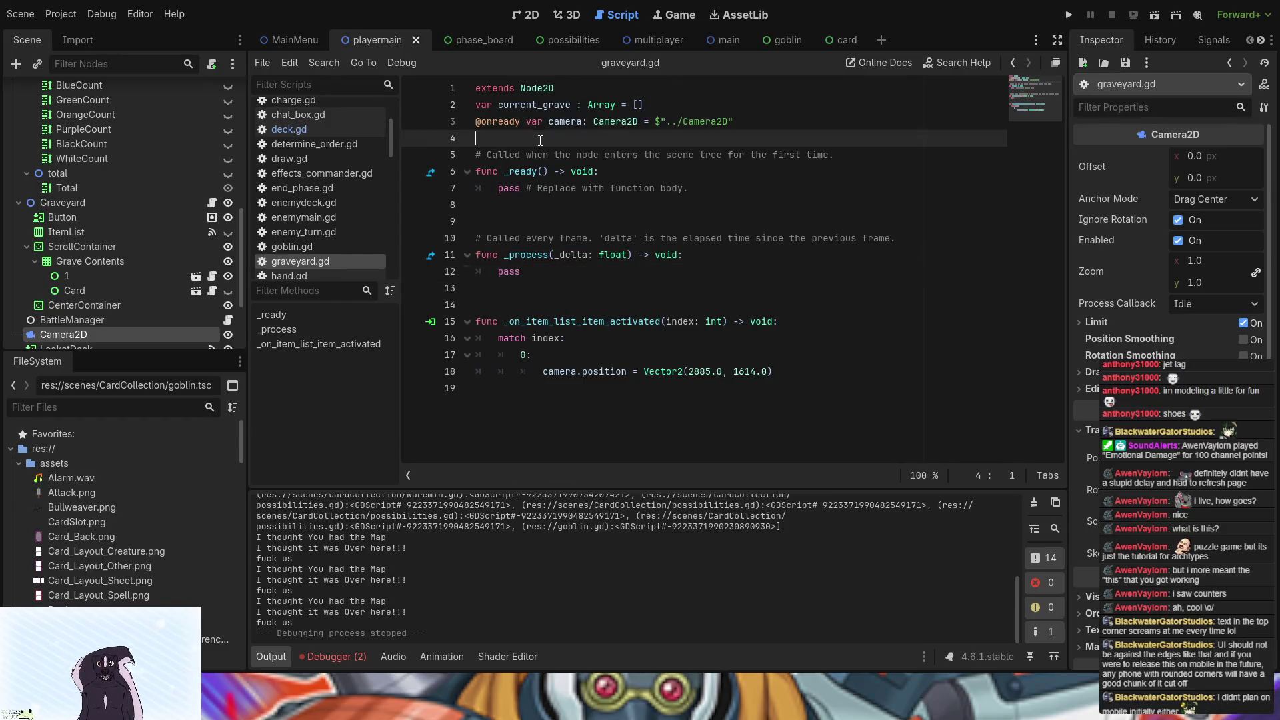
text(var)
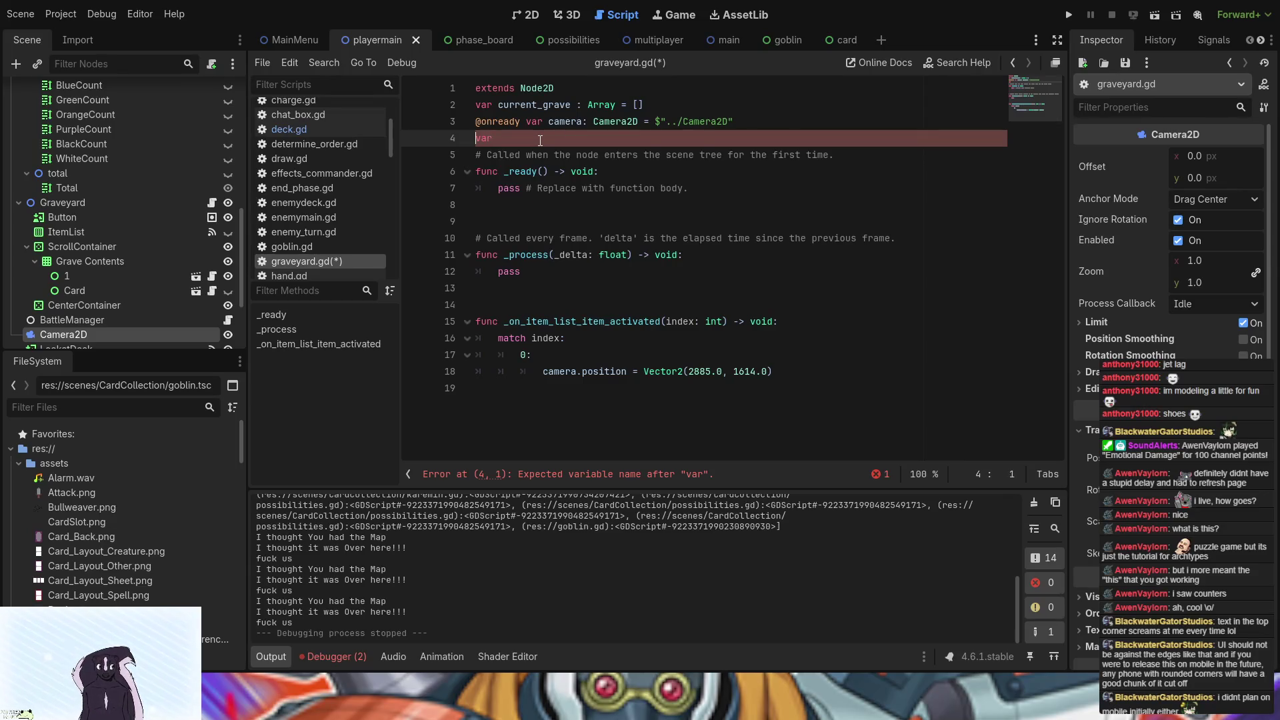
text(@onread)
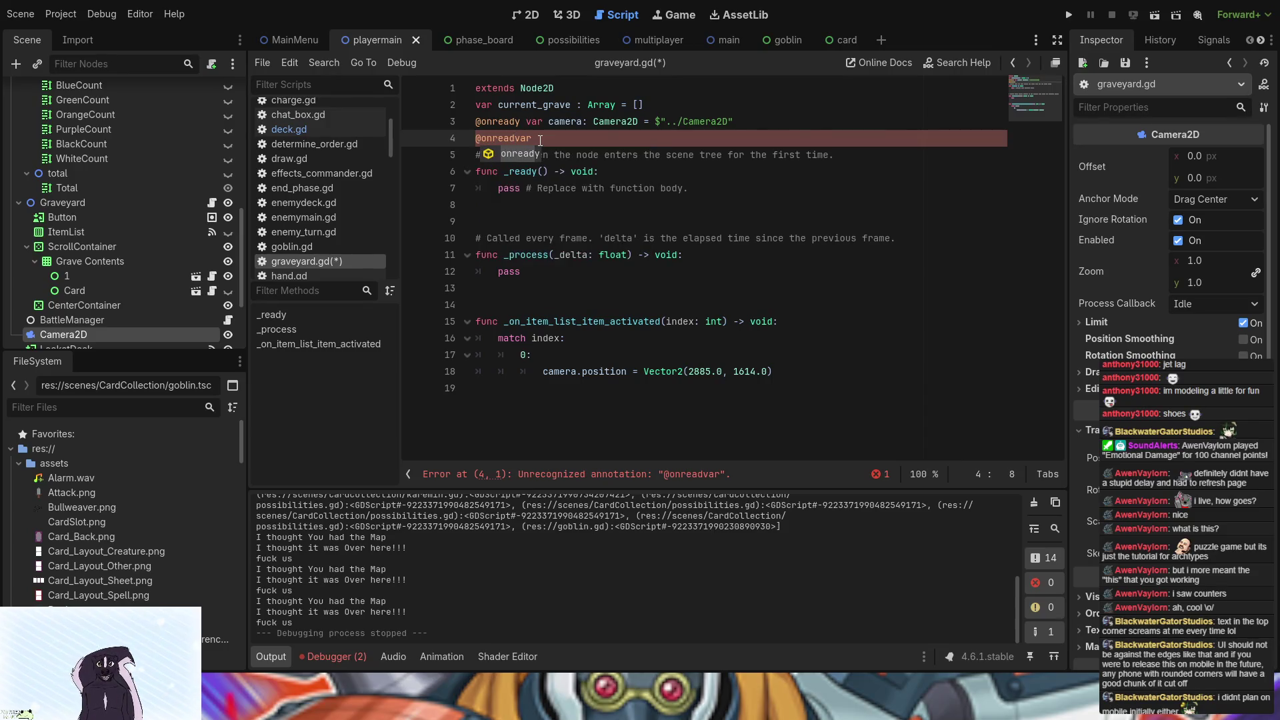
key(Tab)
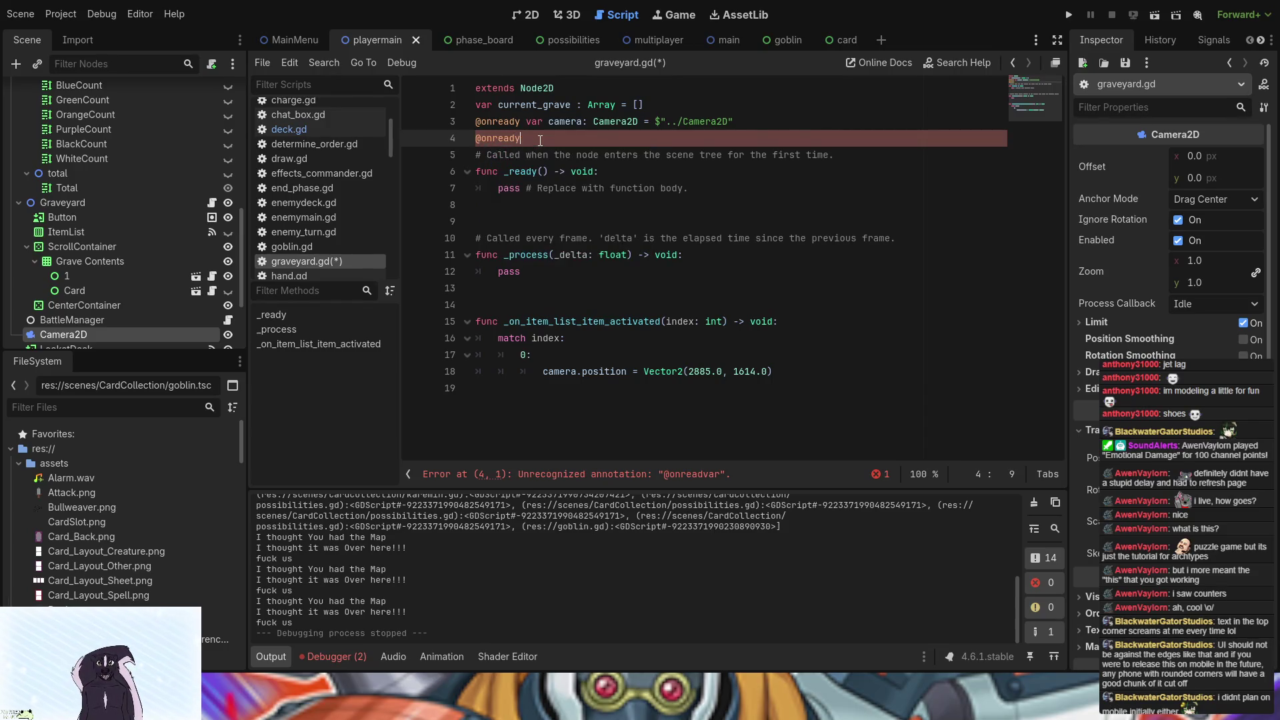
text(v )
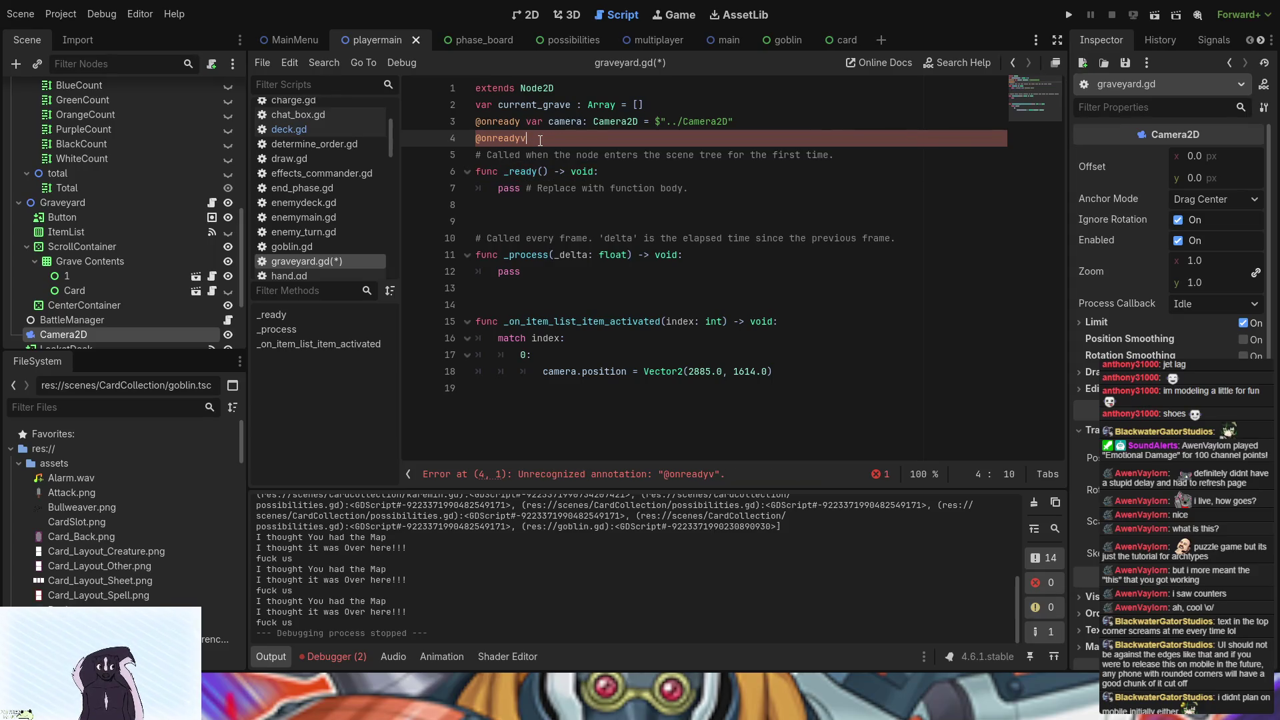
text(var)
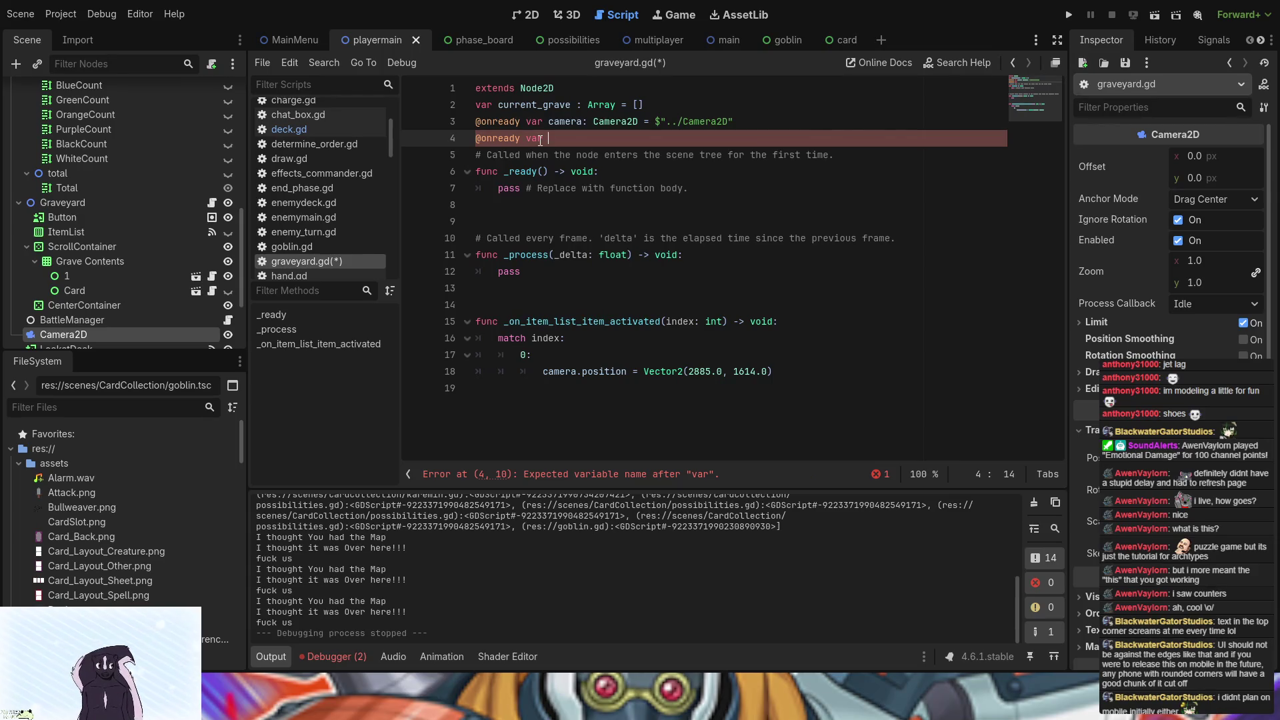
key(BackSpace)
key(BackSpace)
key(BackSpace)
text(var )
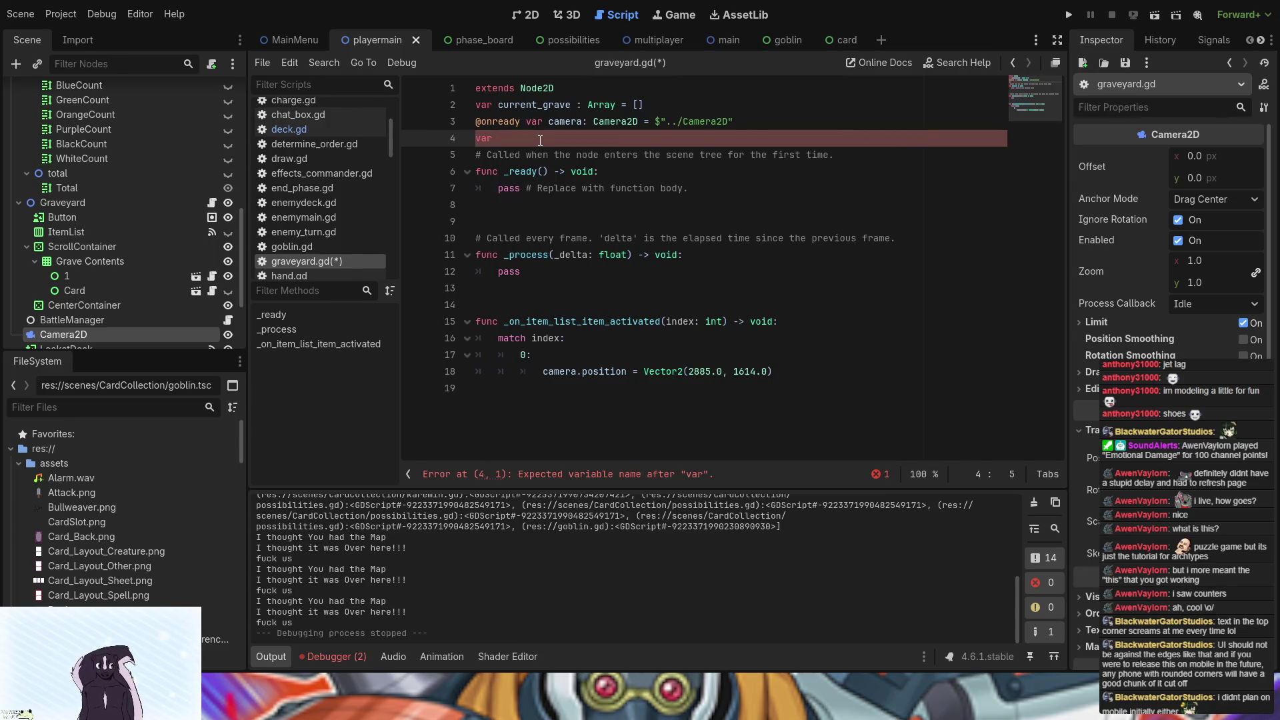
text(grave )
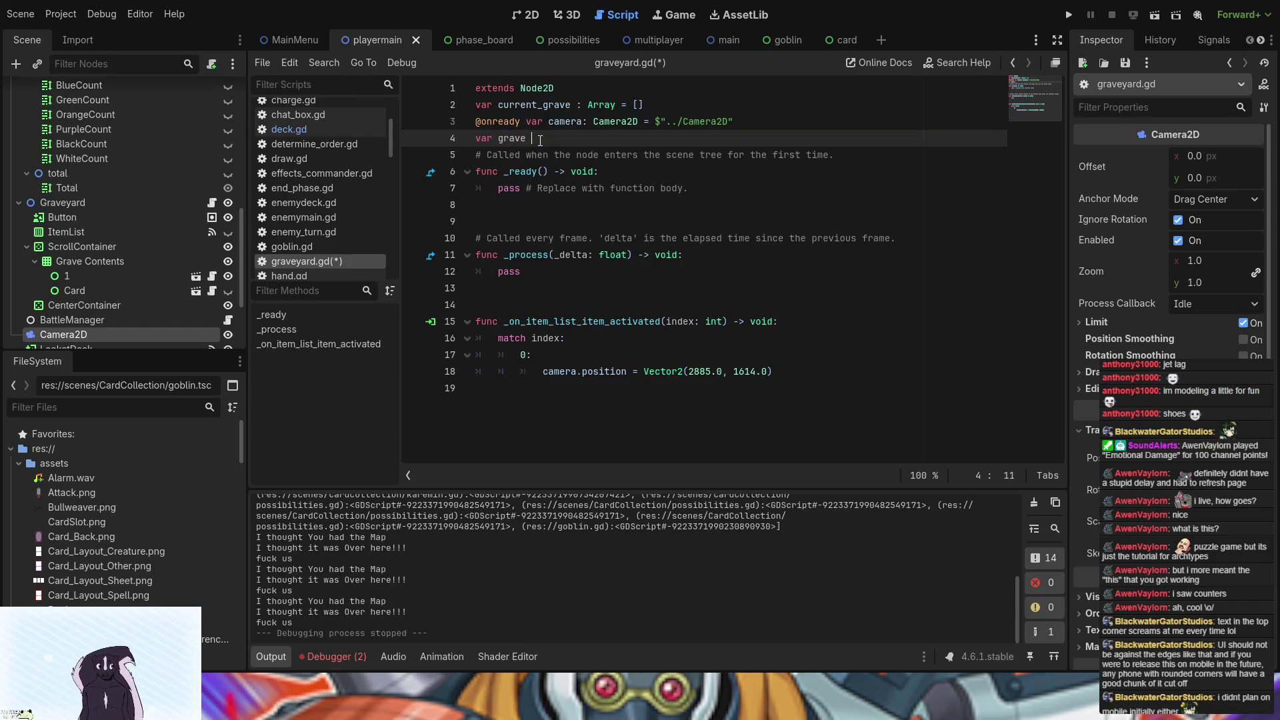
text(ount :v)
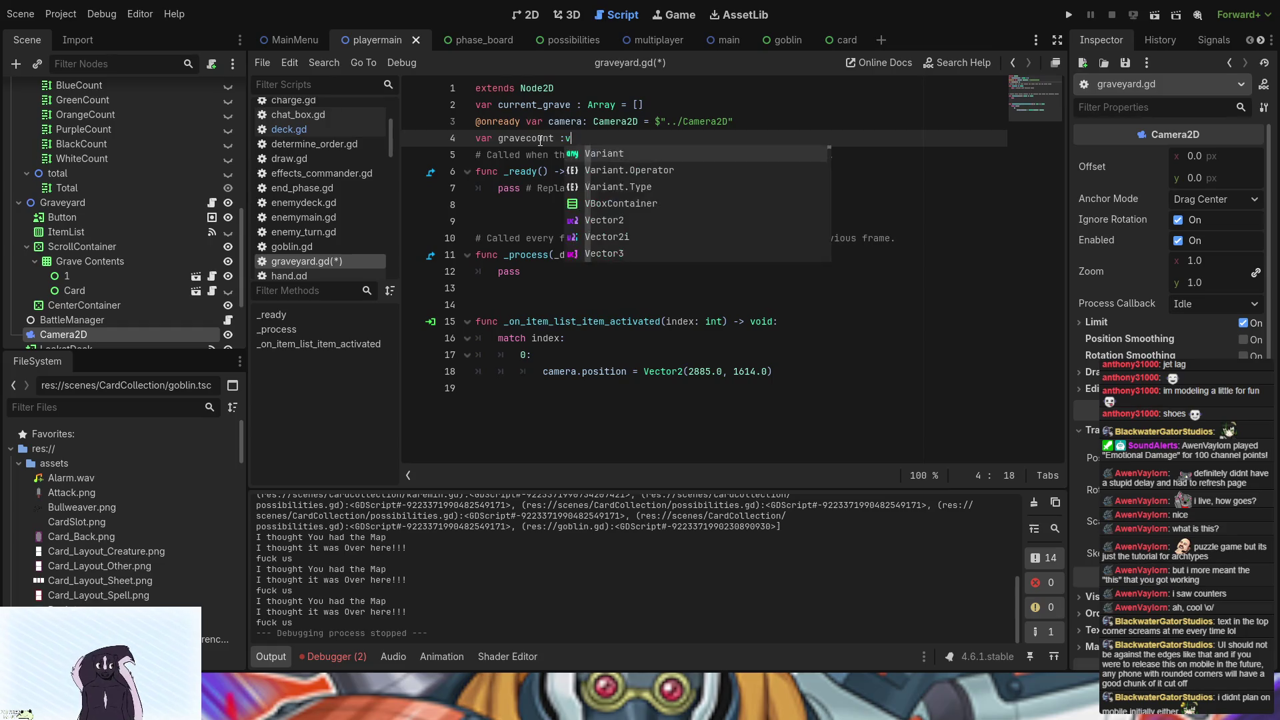
text(int = )
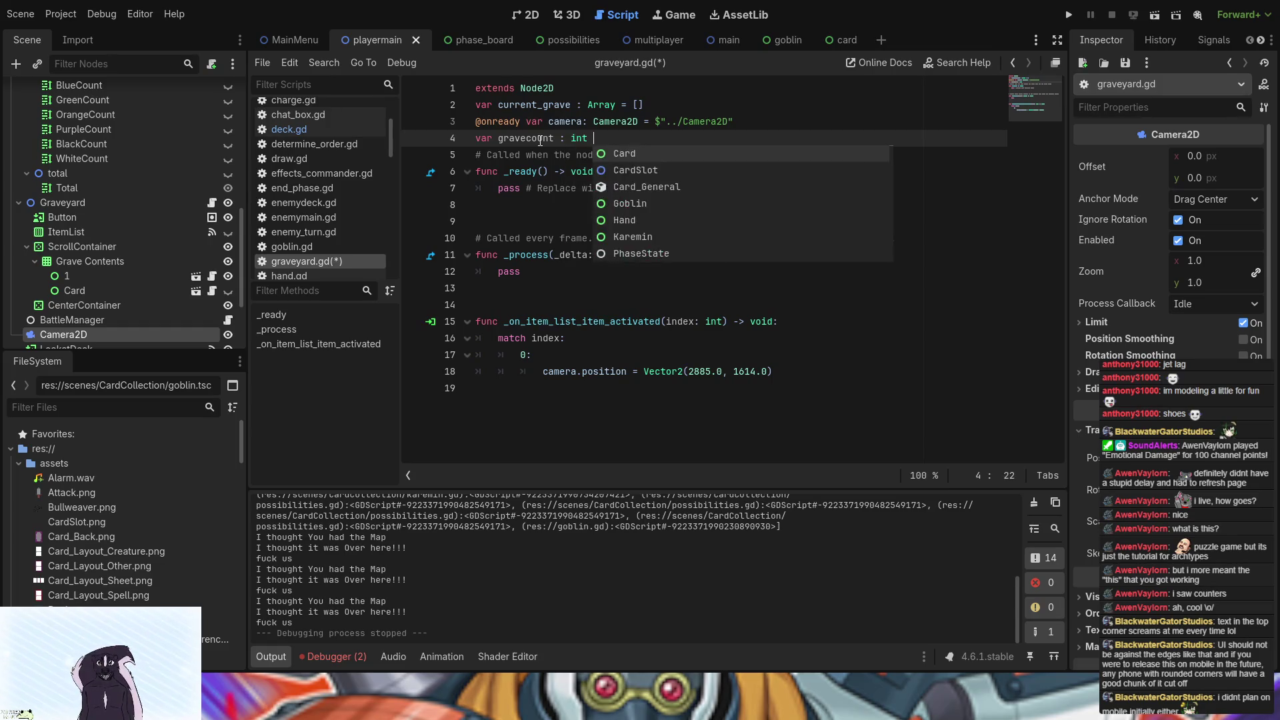
text(0)
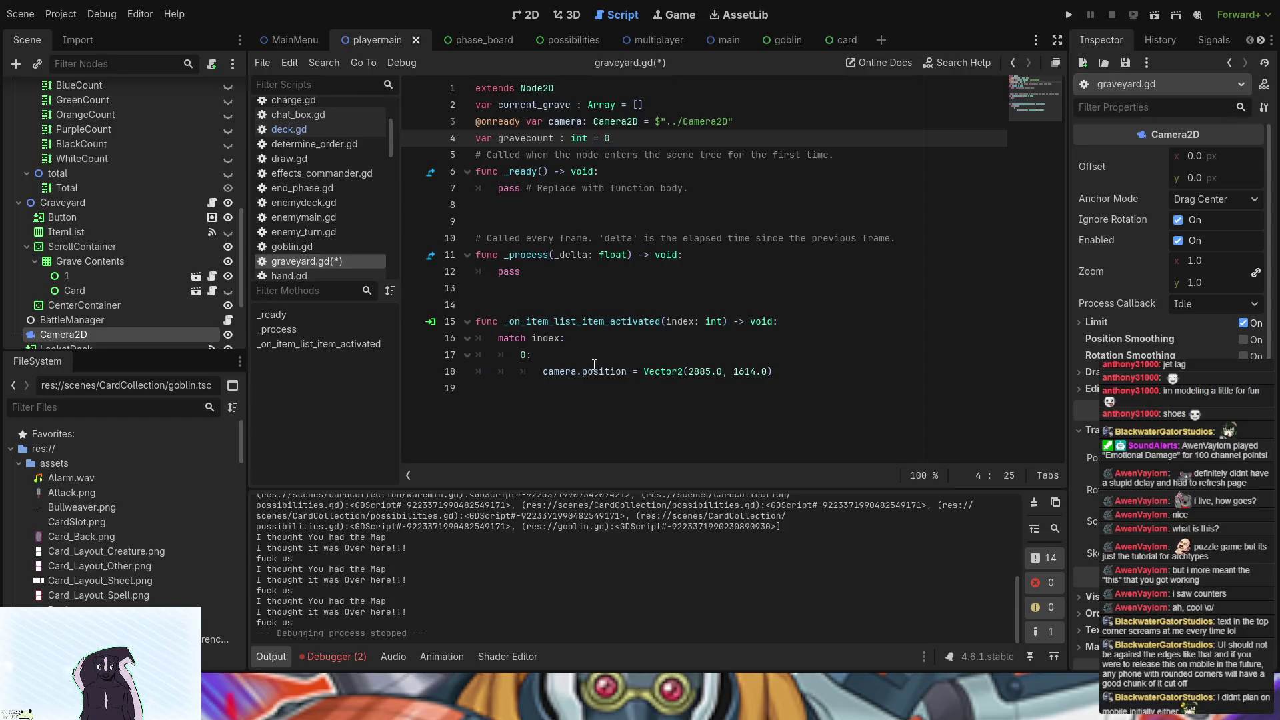
Step: Replace pass in _process with 'while current_grave.size() != gravecount:' and open an indented body line
click(581, 275)
key(BackSpace)
key(BackSpace)
key(BackSpace)
text(if)
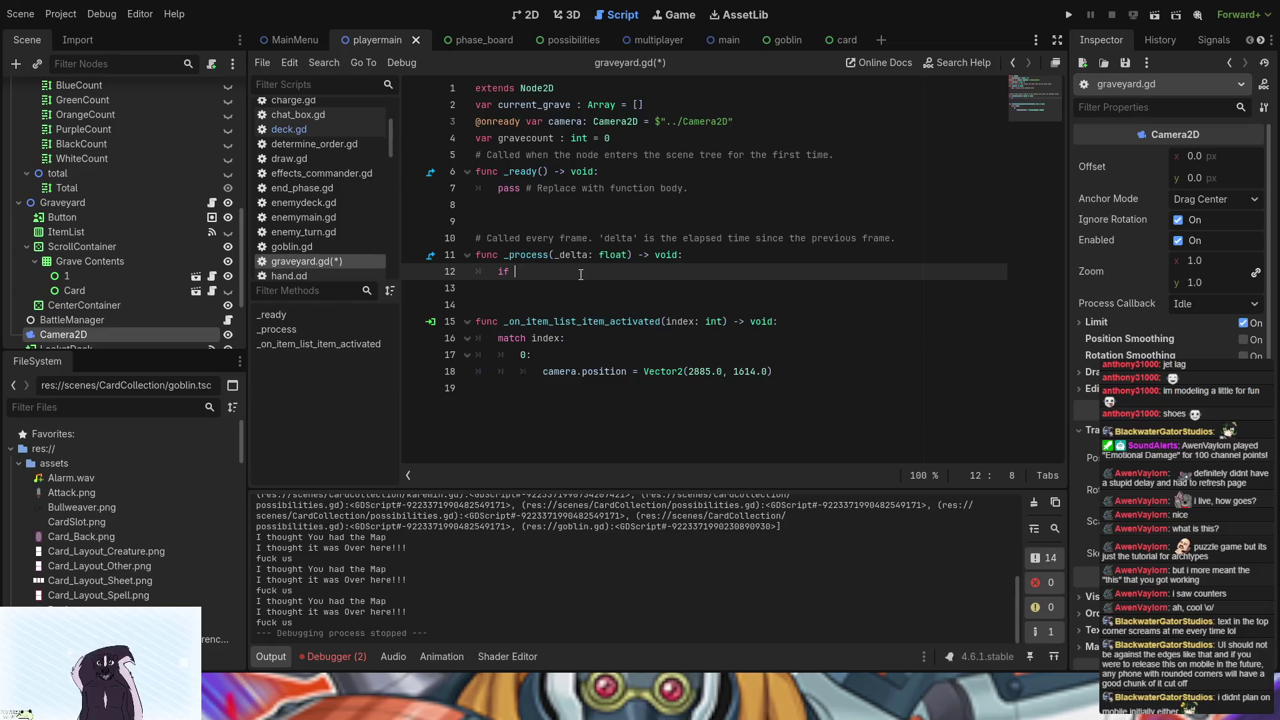
key(BackSpace)
key(BackSpace)
key(BackSpace)
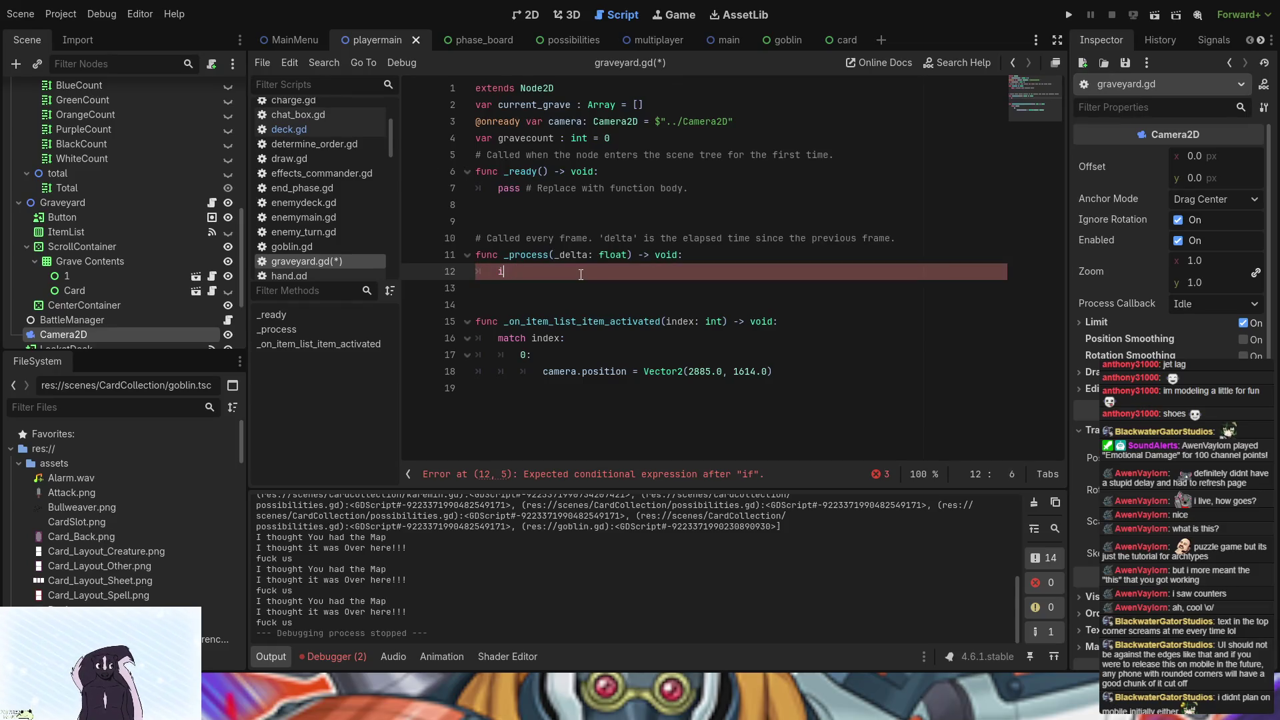
text(while )
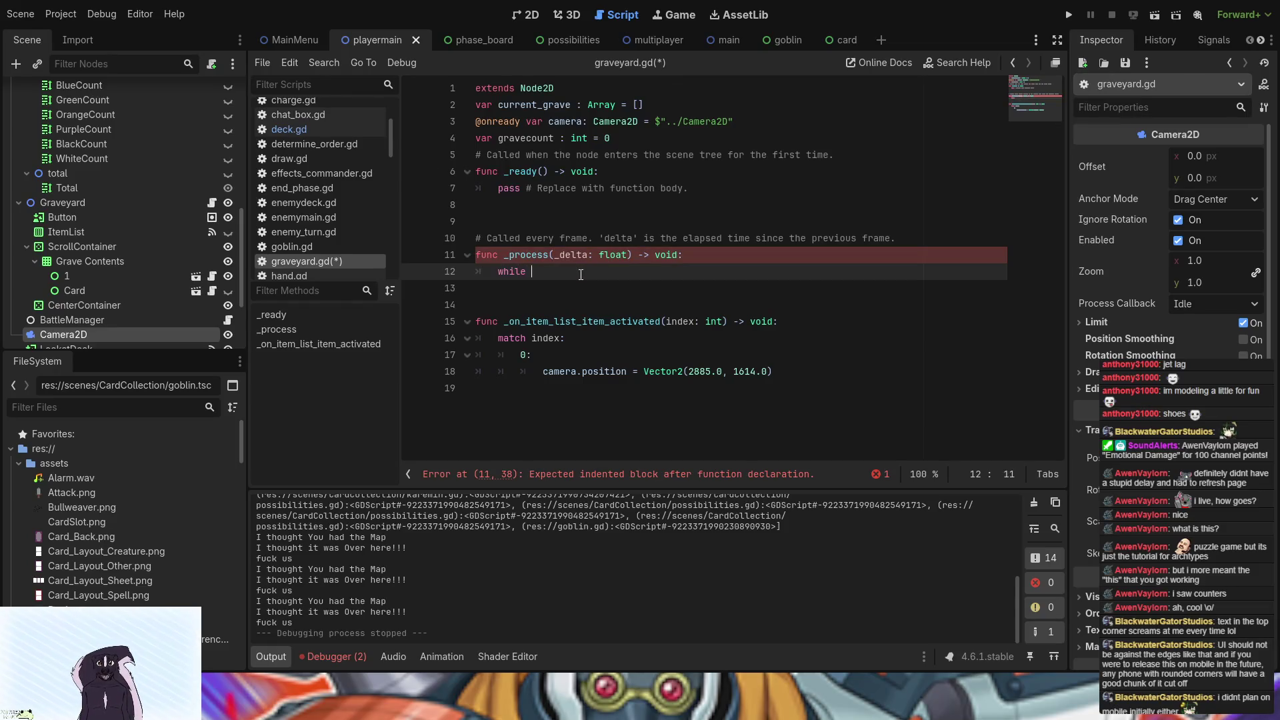
text(current)
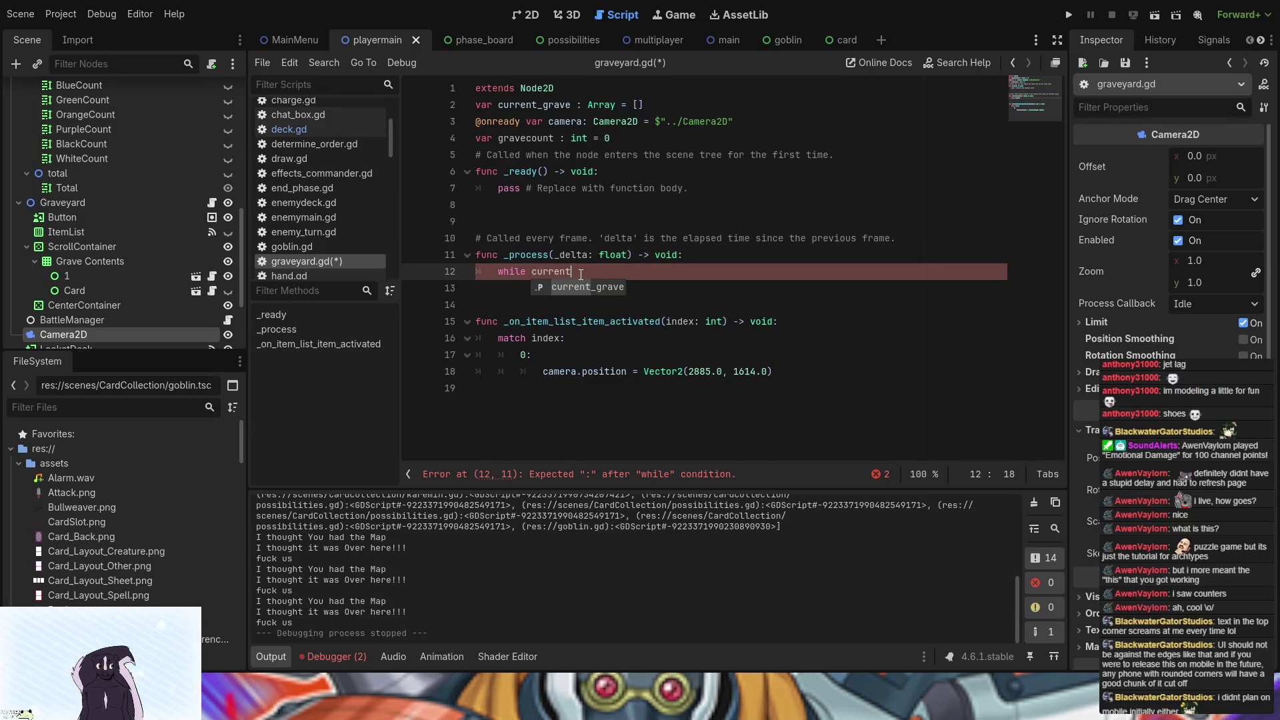
key(Return)
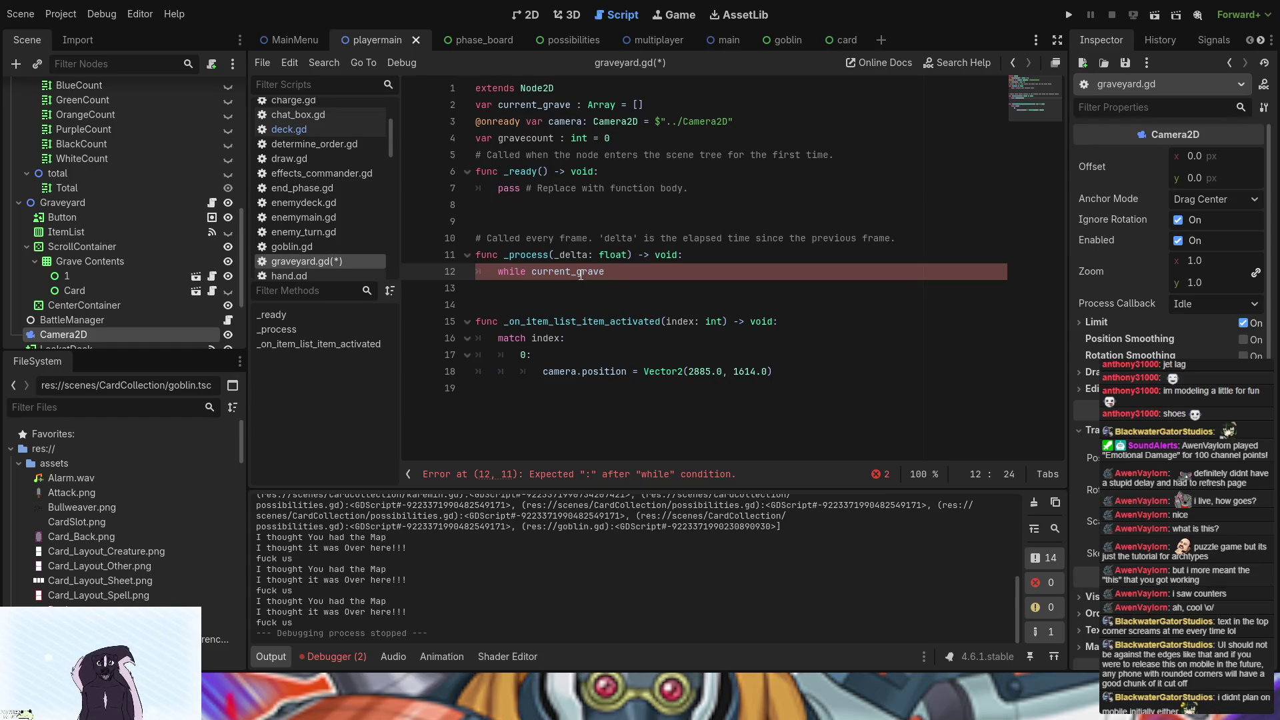
text(.si)
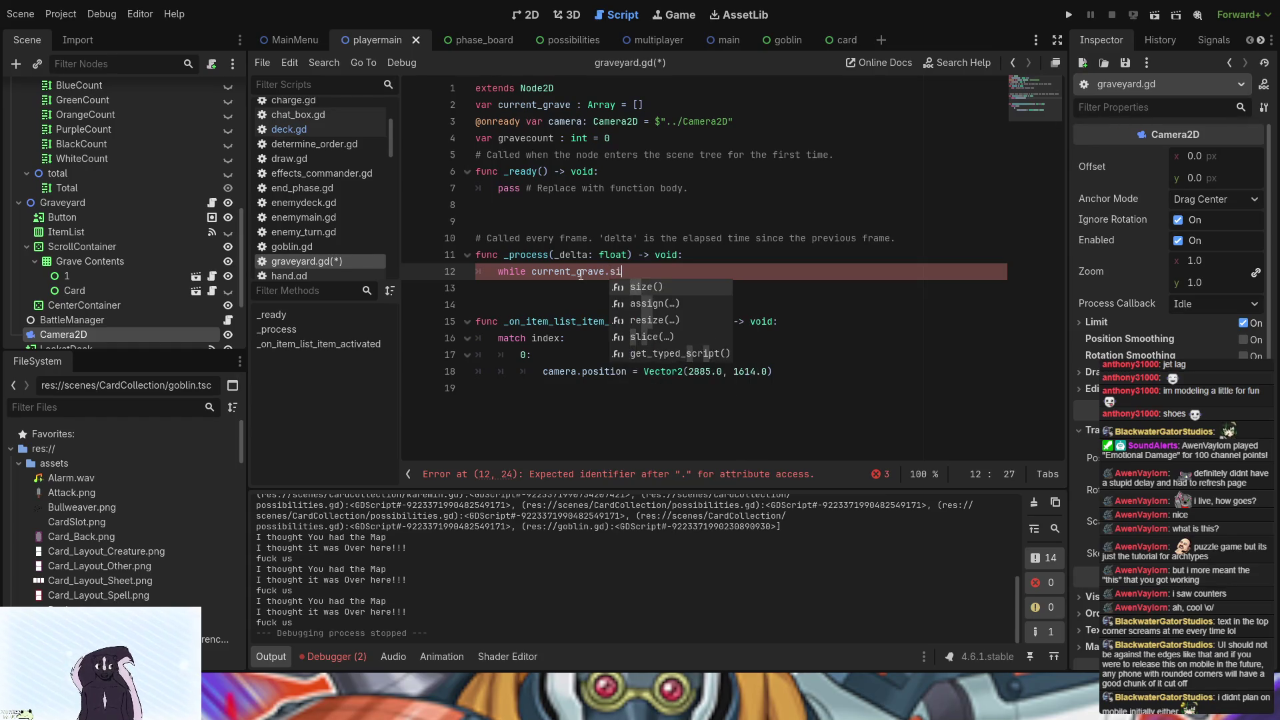
key(Return)
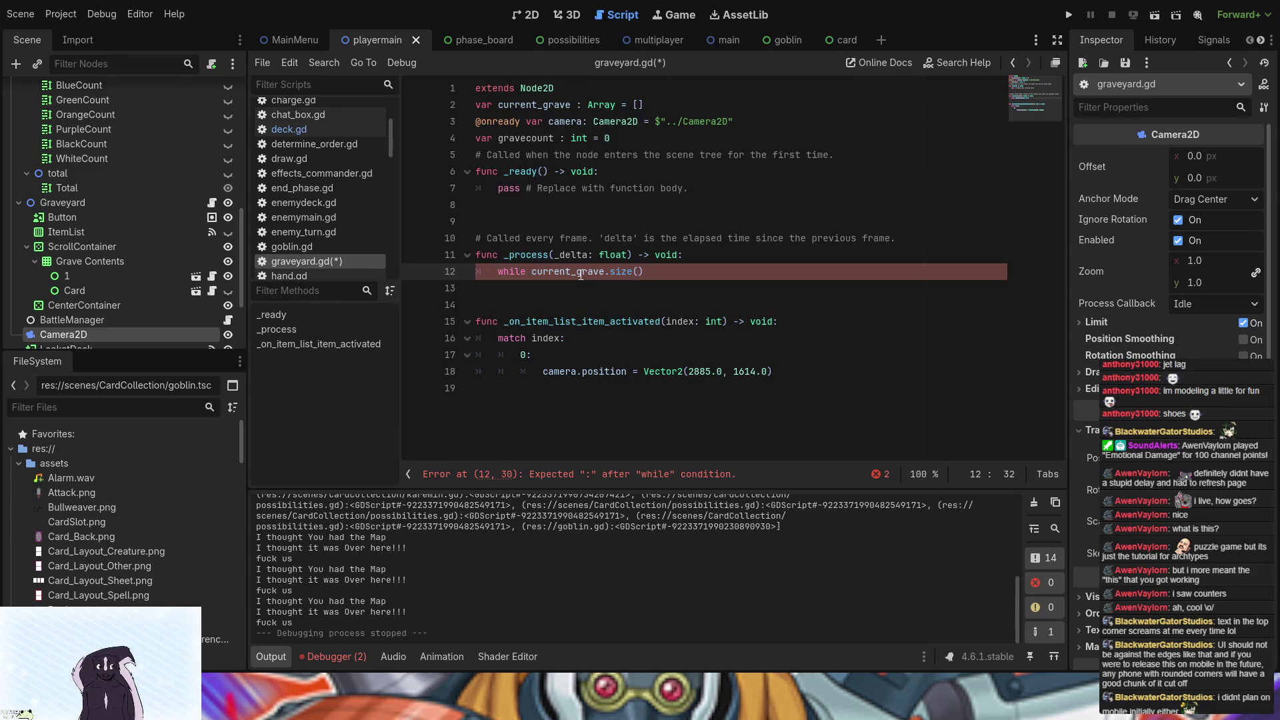
text(!= g)
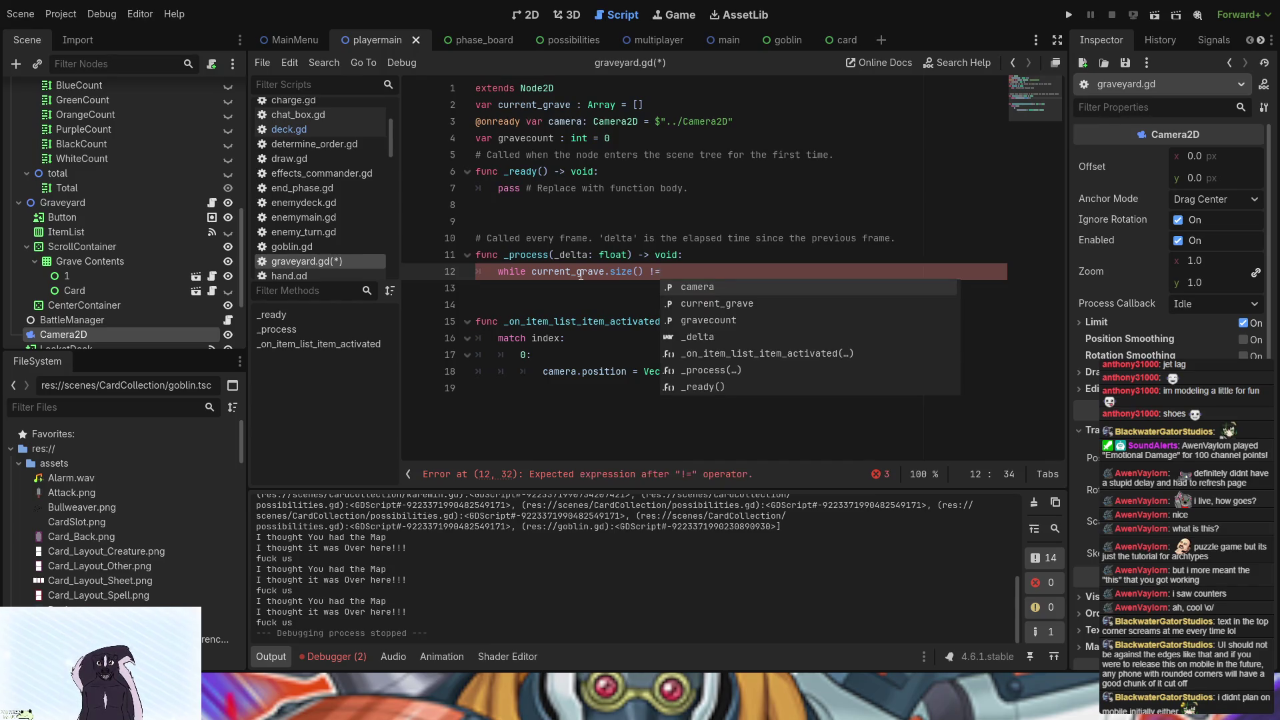
text(rave)
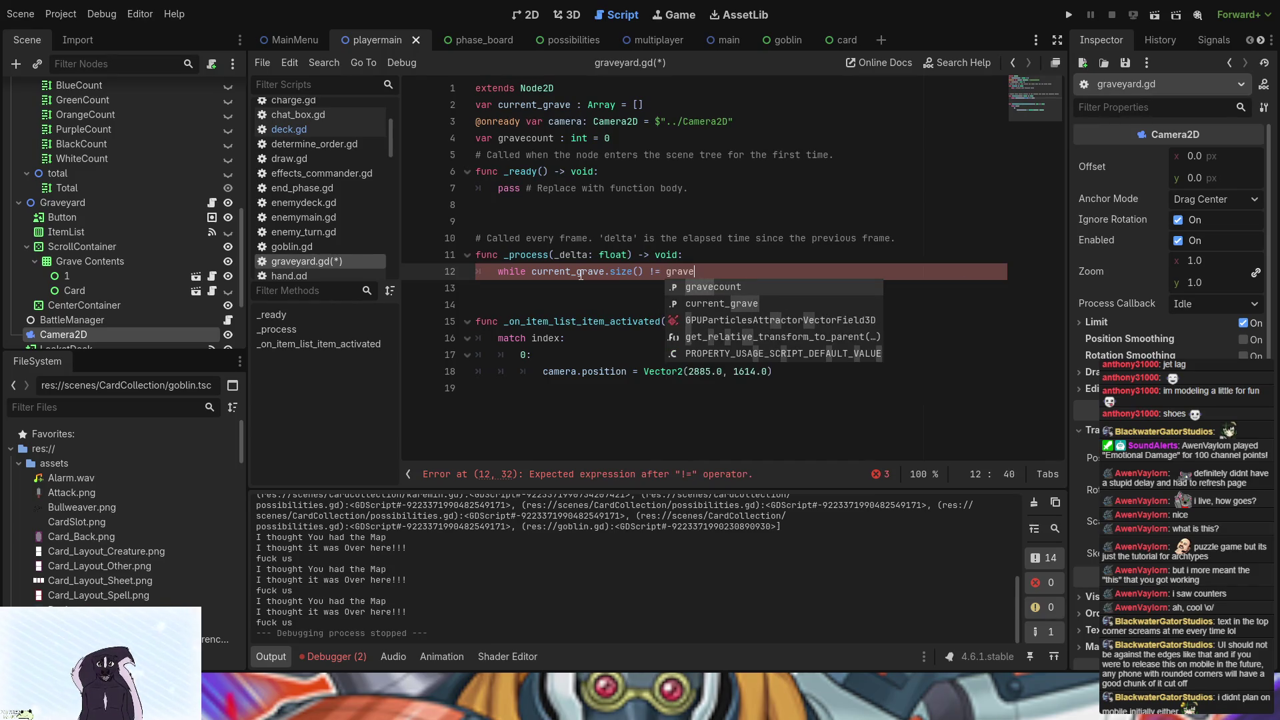
key(Return)
text(:)
key(Return)
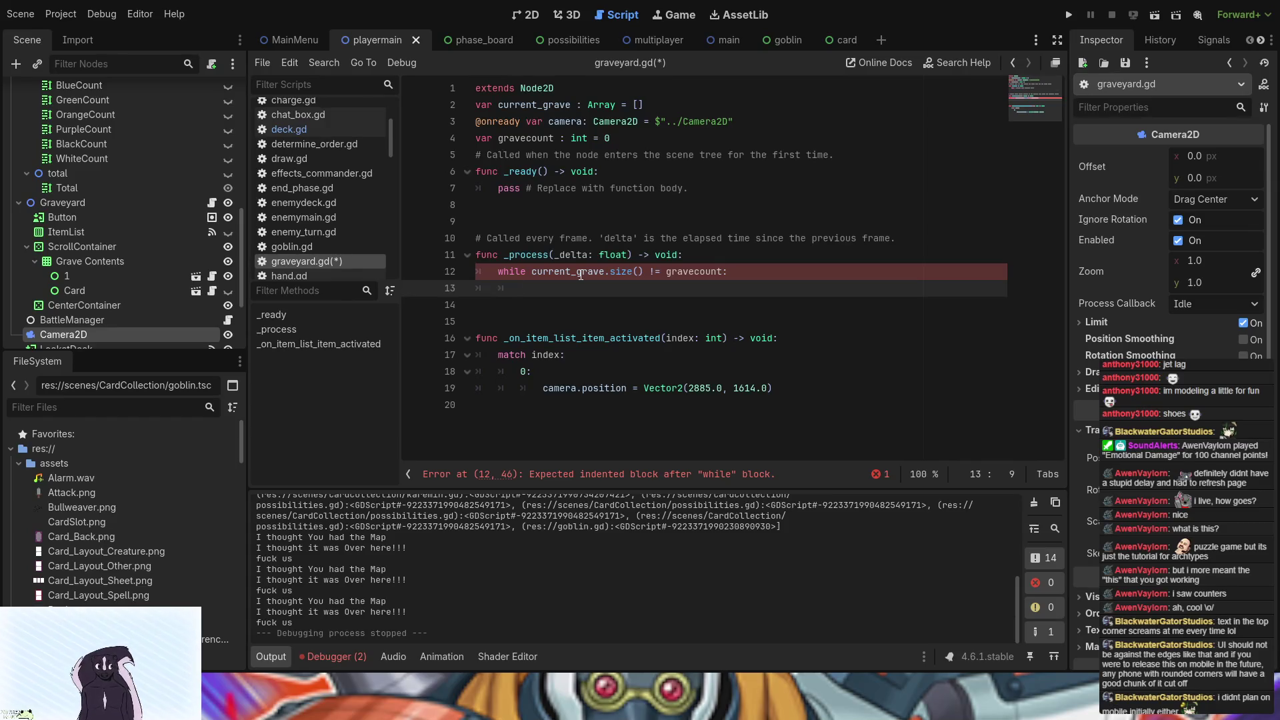
Step: Drag the CenterContainer node into line 13 as $CenterContainer
scroll(82, 279, down, 3)
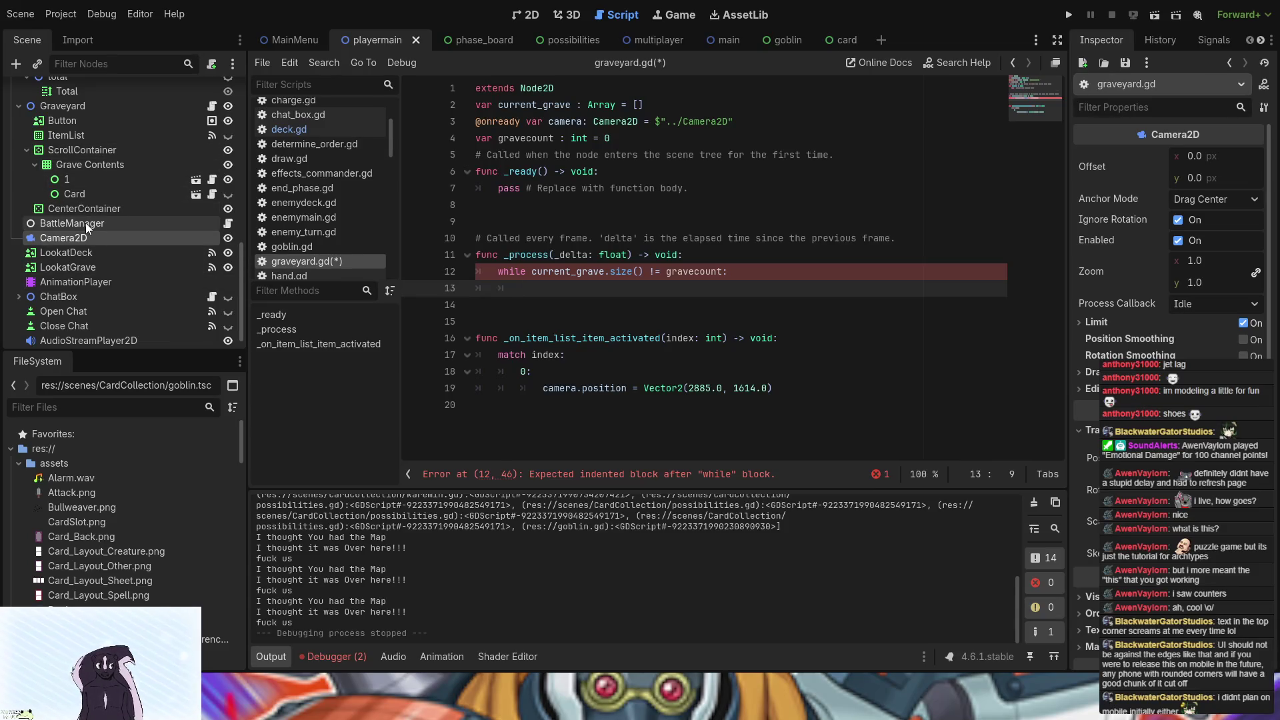
scroll(85, 223, up, 6)
scroll(59, 197, up, 5)
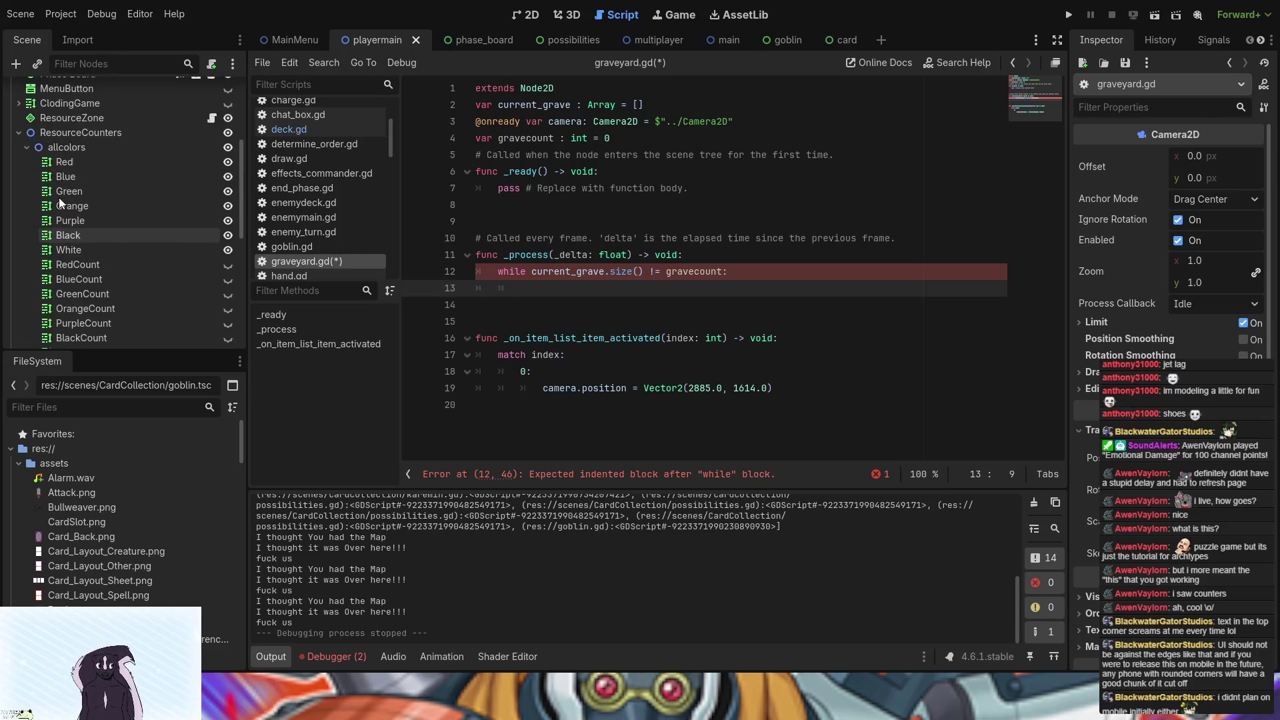
scroll(59, 197, up, 1)
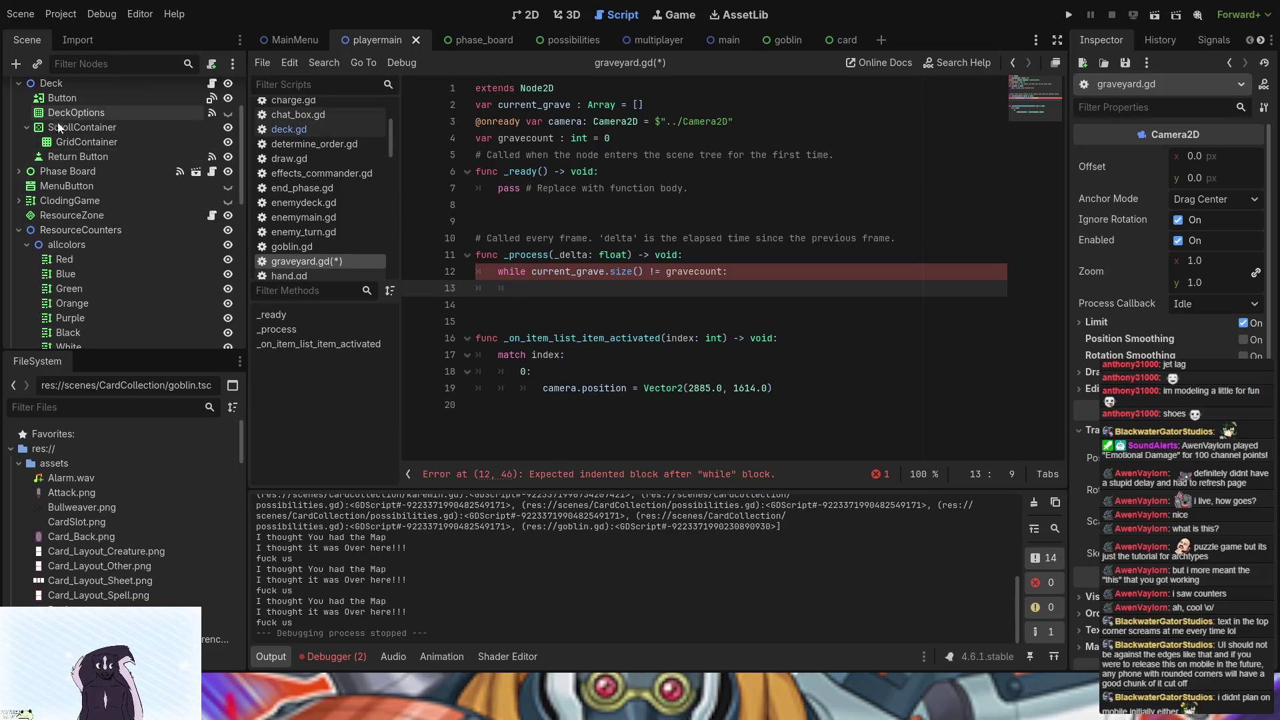
scroll(90, 182, up, 3)
scroll(89, 182, down, 3)
scroll(89, 182, down, 10)
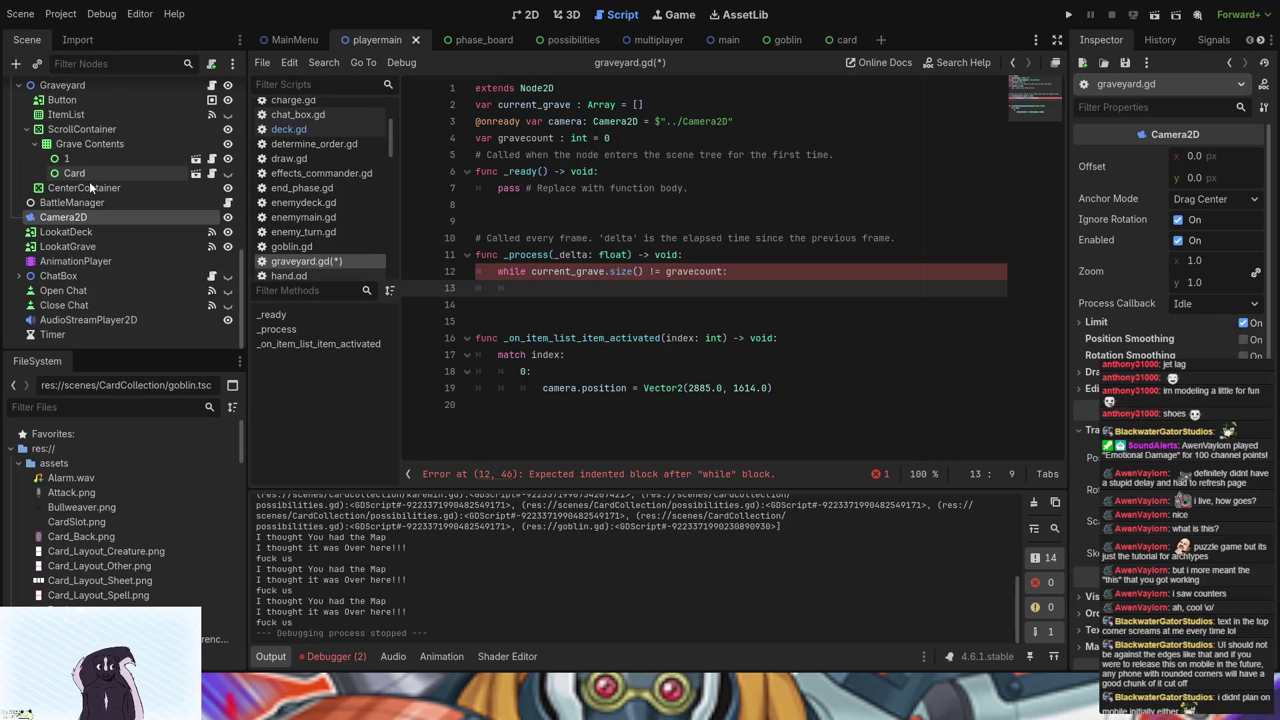
scroll(89, 182, up, 1)
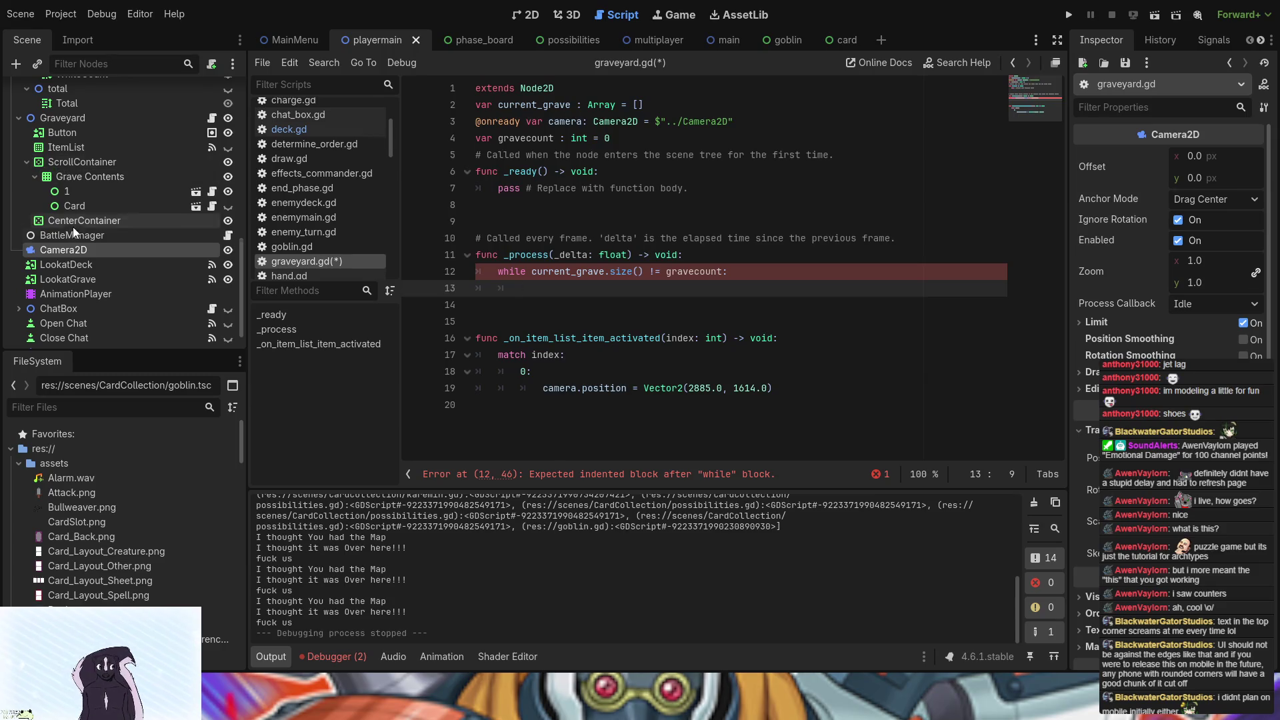
mouse_move(74, 222)
mouse_down()
mouse_move(609, 307)
mouse_move(580, 294)
mouse_up()
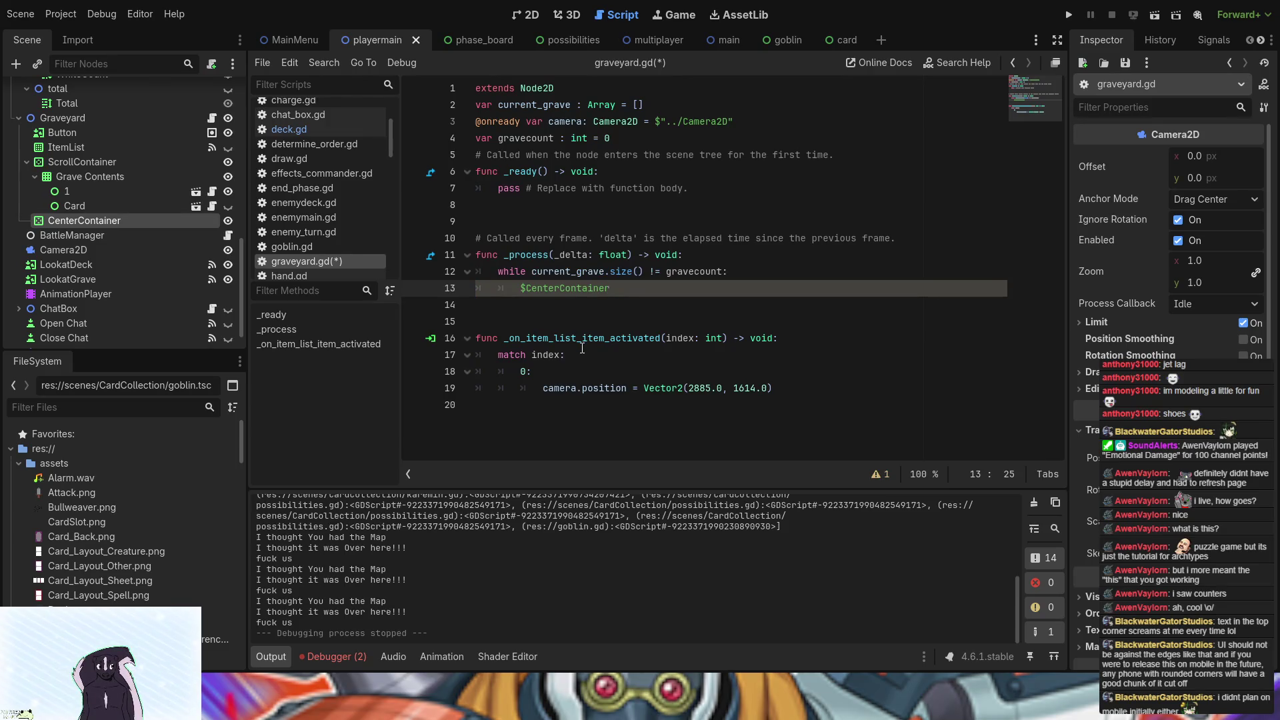
Step: Append .get_children() to $CenterContainer and start typing a reparent call after it
text(.get)
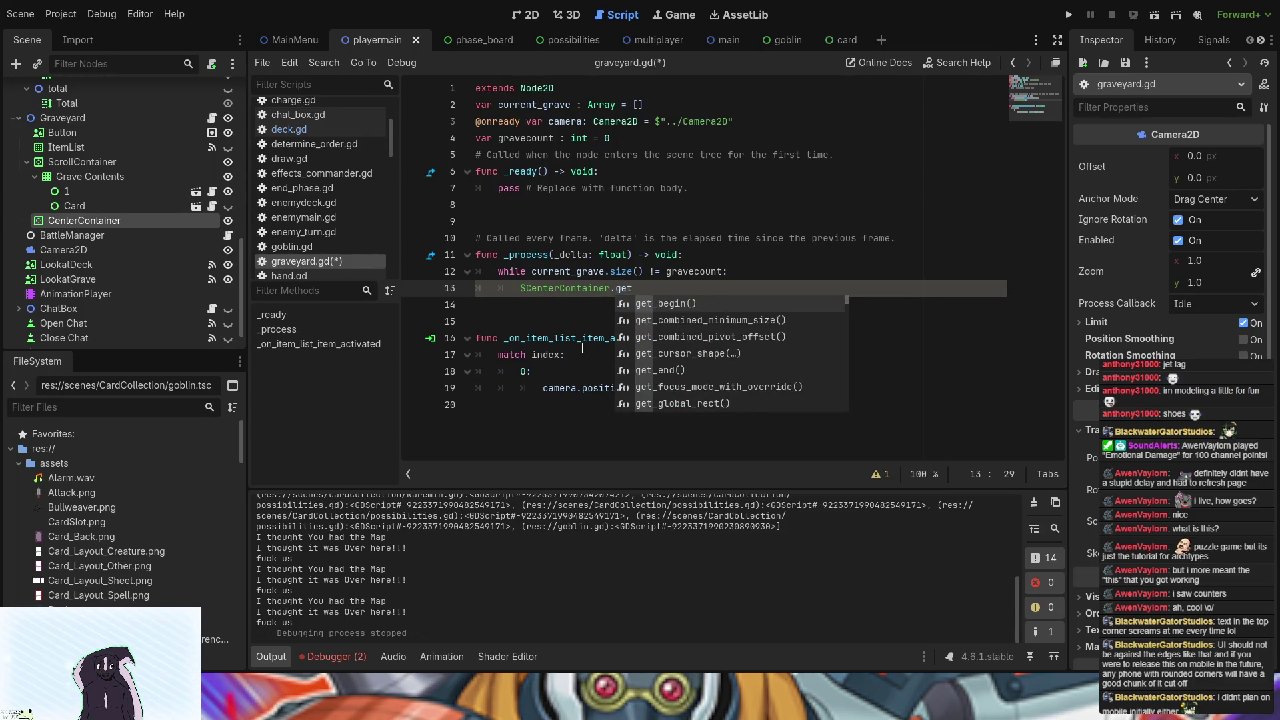
text(_chi)
key(Down)
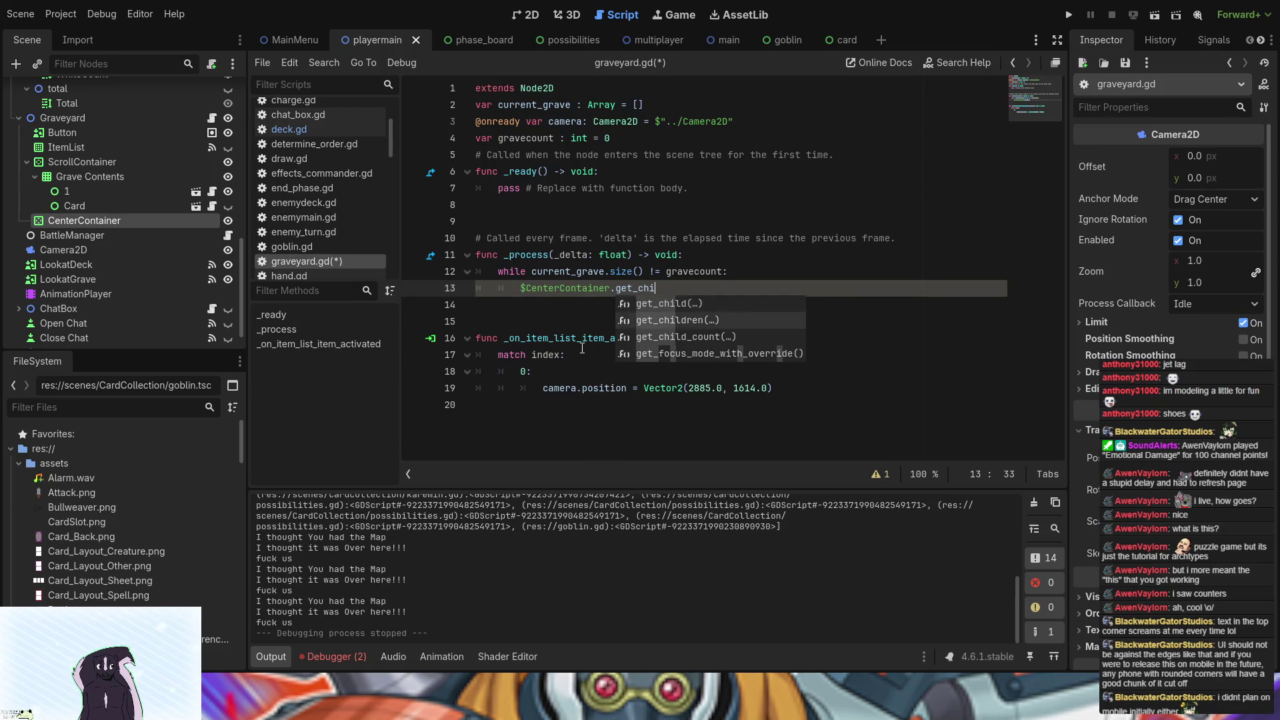
key(Return)
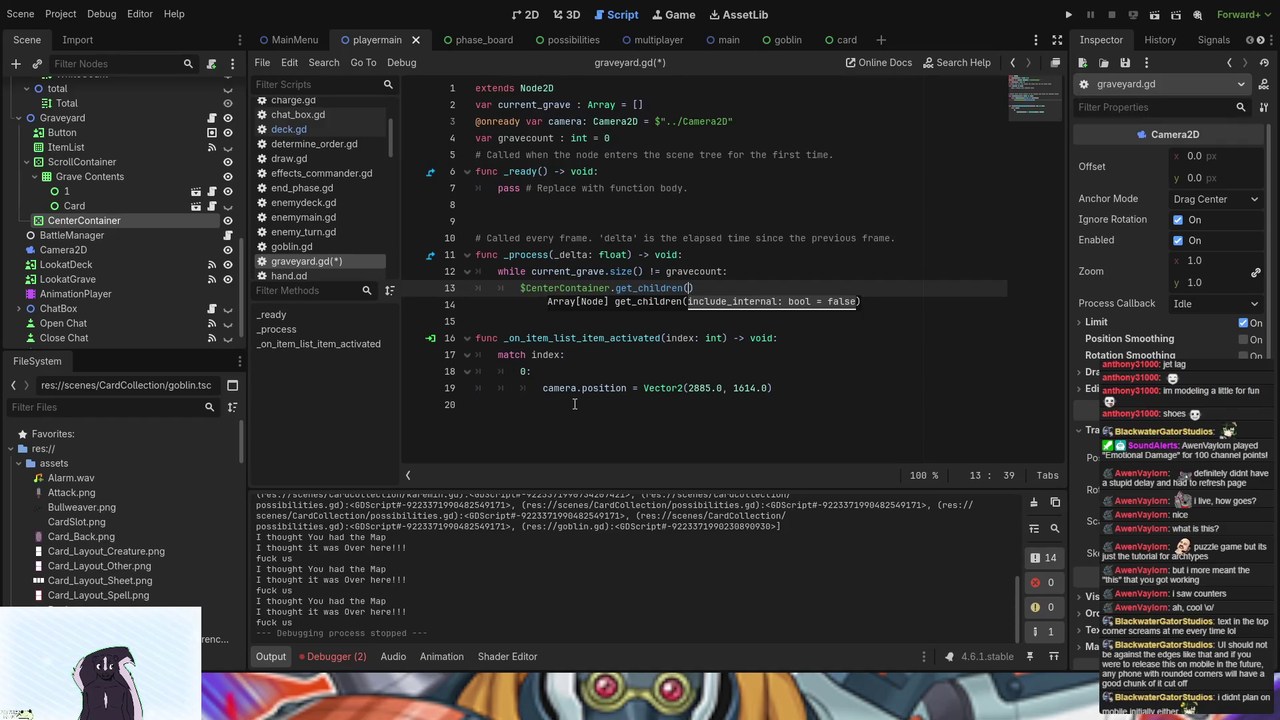
click(521, 288)
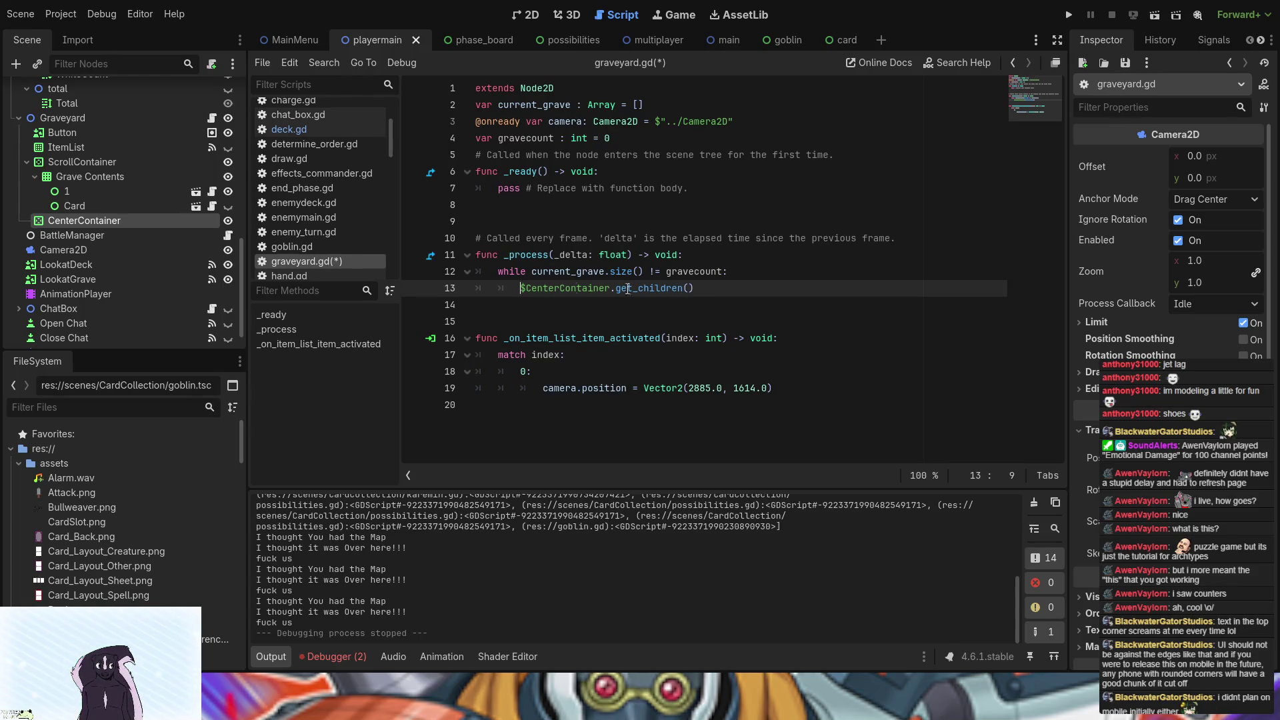
click(730, 290)
text(reps)
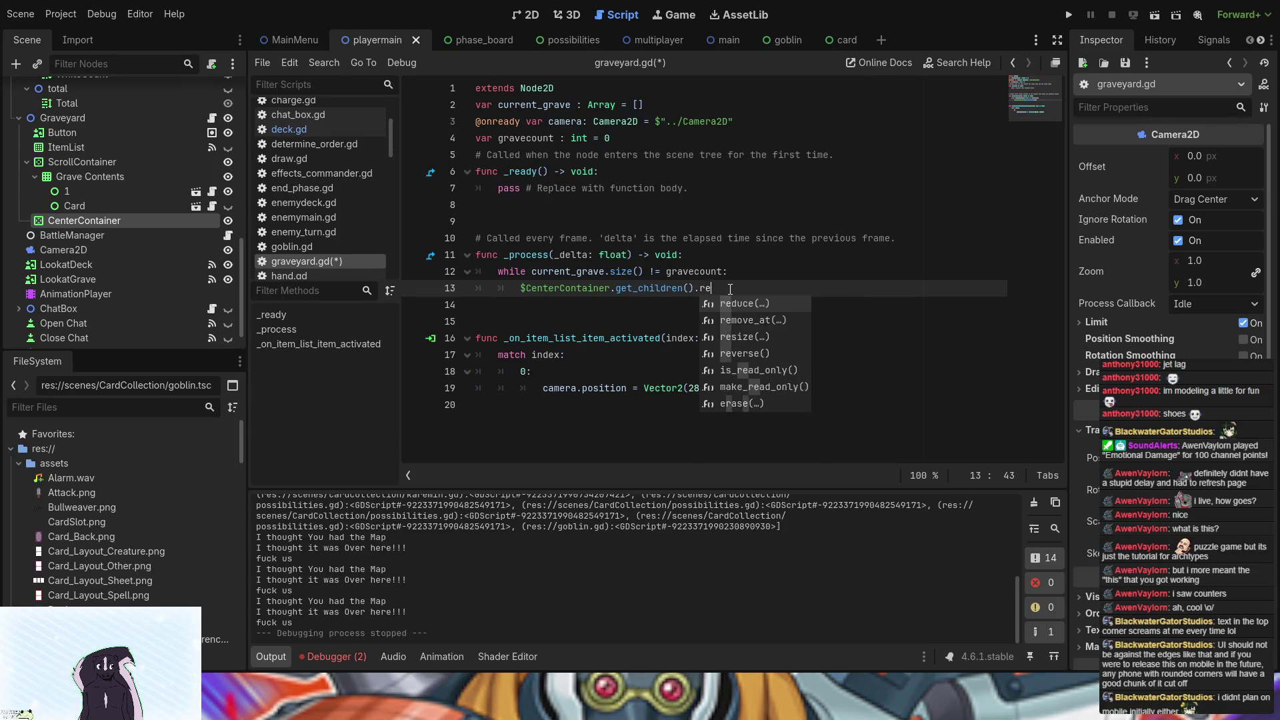
text(re)
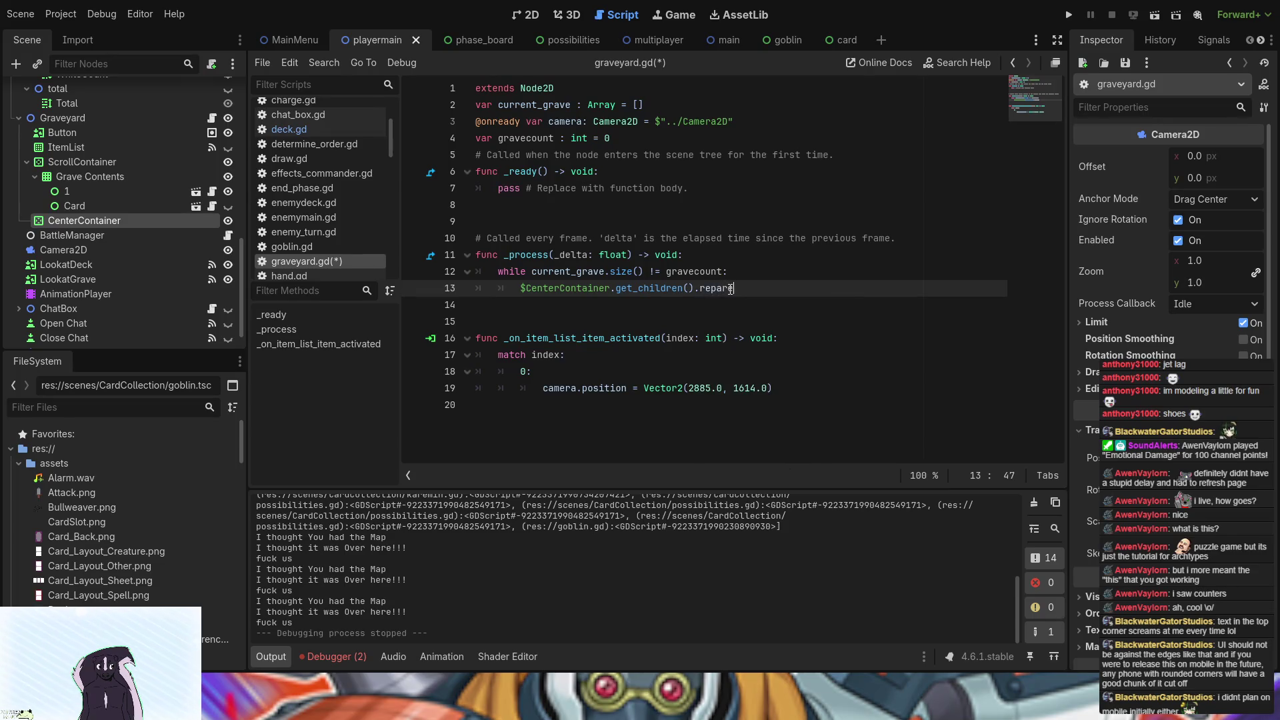
text(nt)
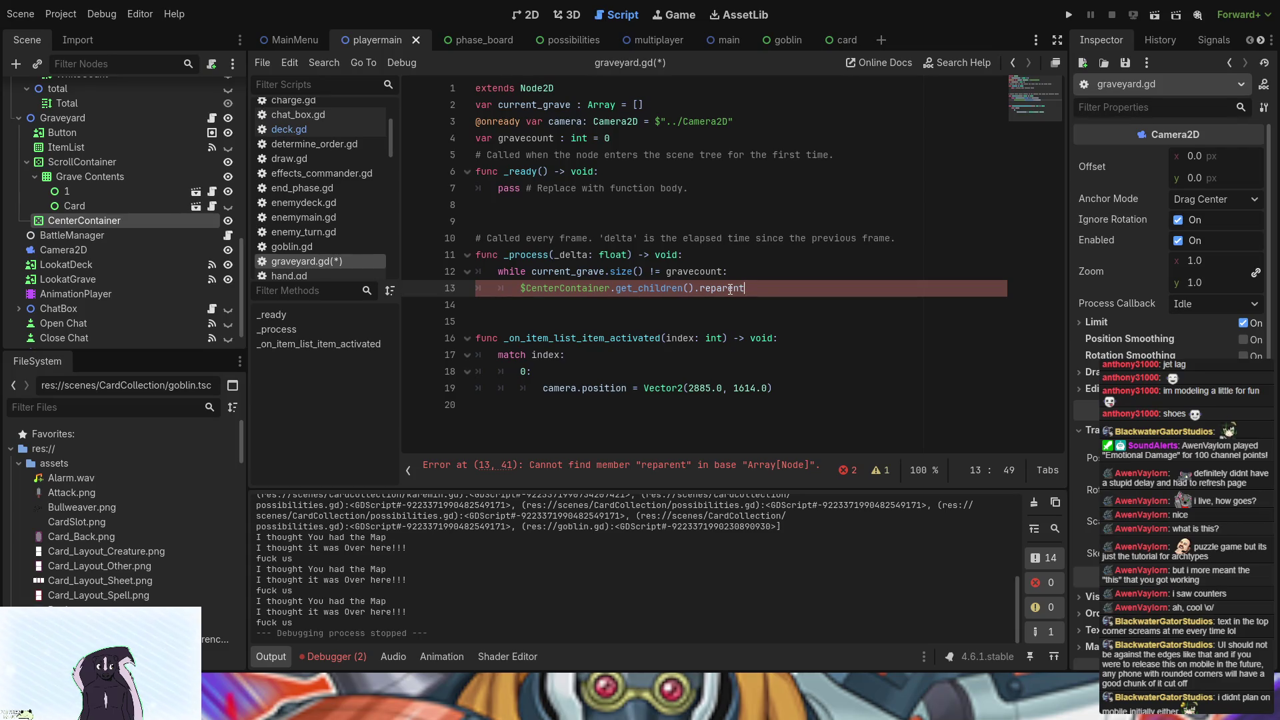
Step: Strip the unfinished reparent call and put 0 inside get_children's parentheses on line 13
text(()
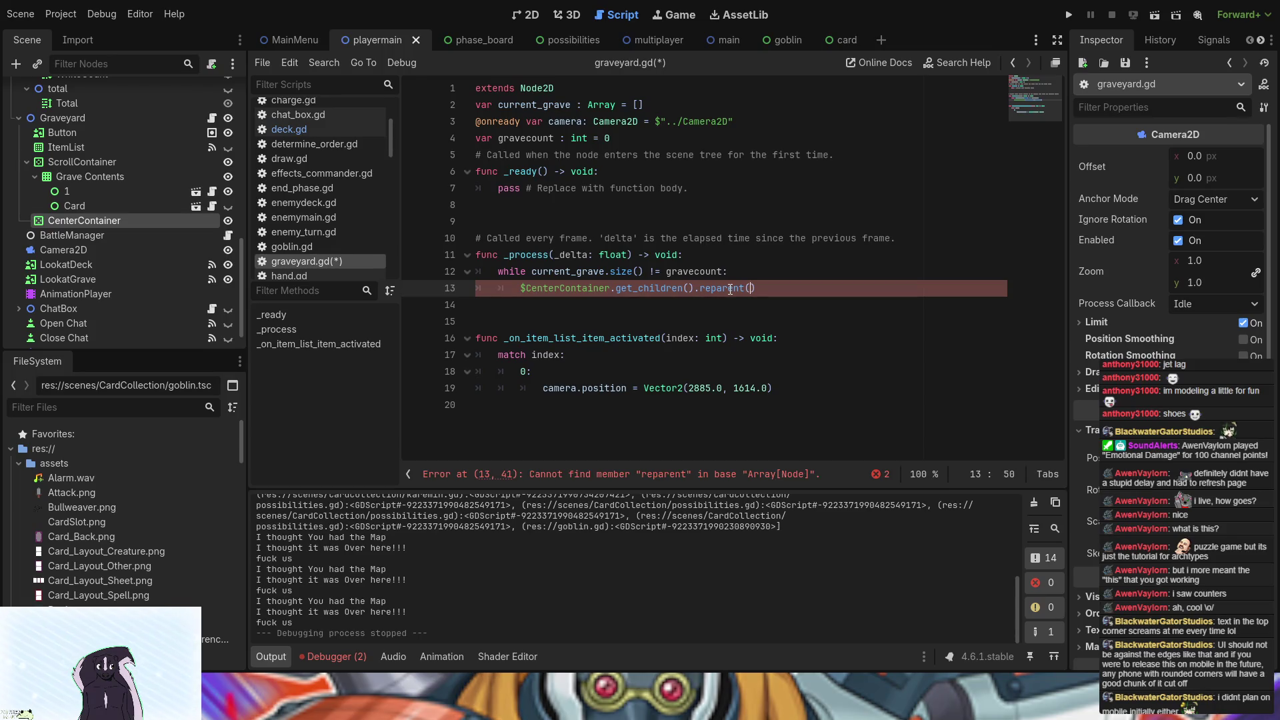
key(BackSpace)
key(BackSpace)
key(BackSpace)
key(BackSpace)
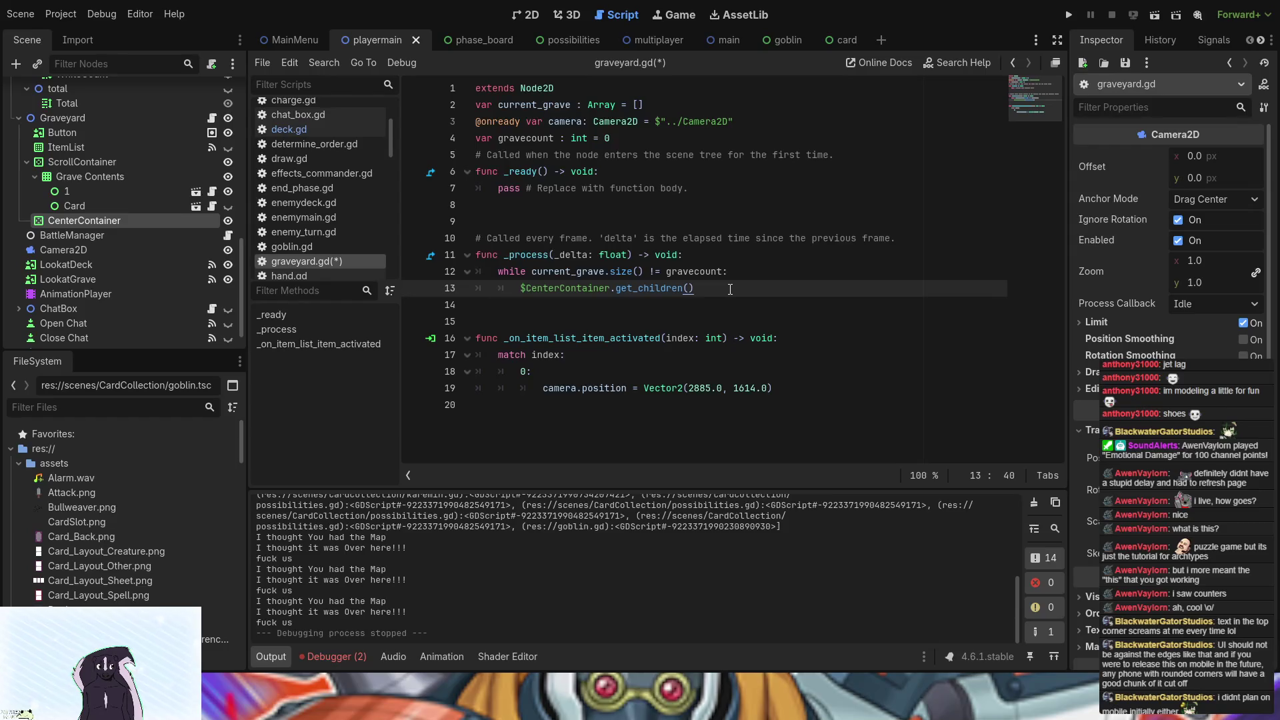
key(Left)
text(0).)
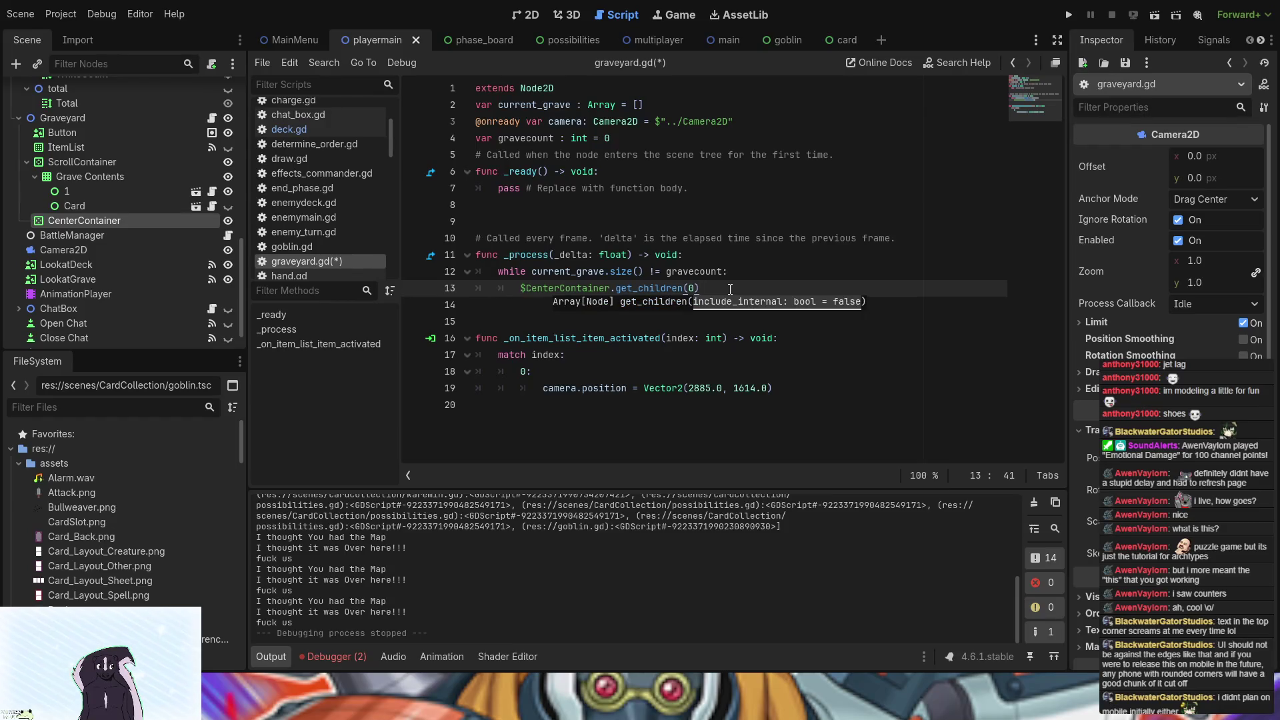
text(re)
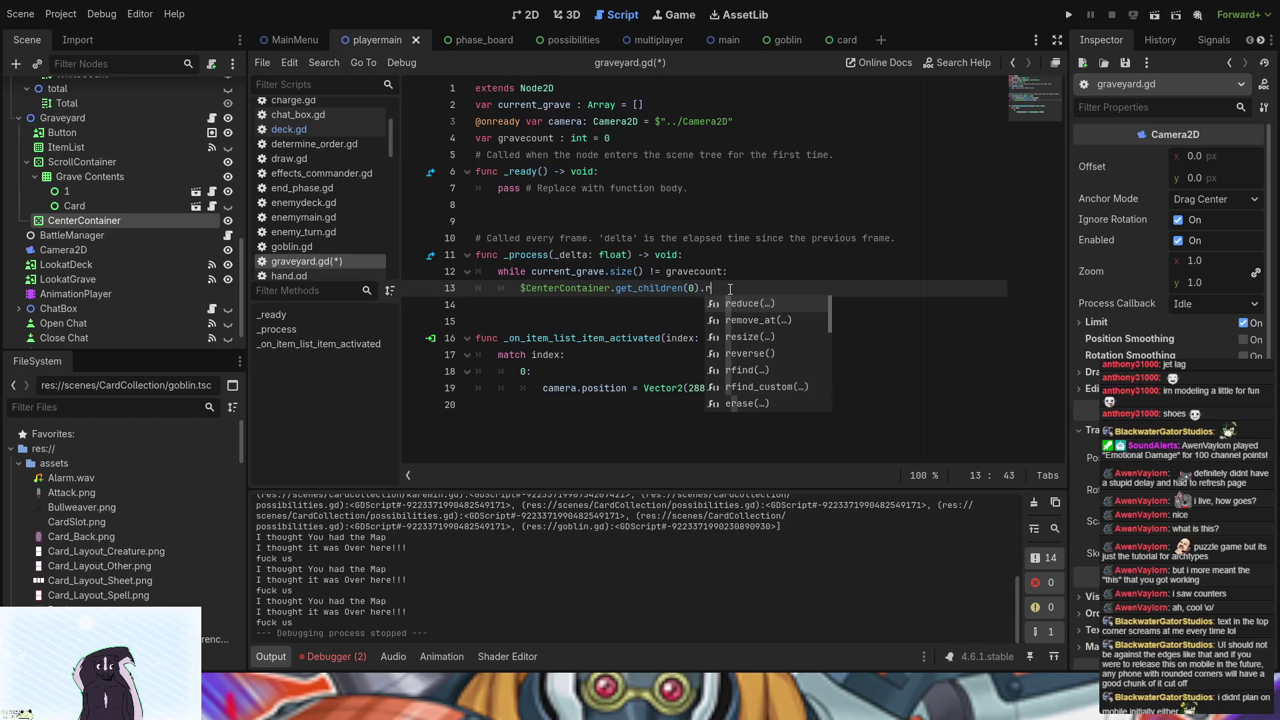
text(parent)
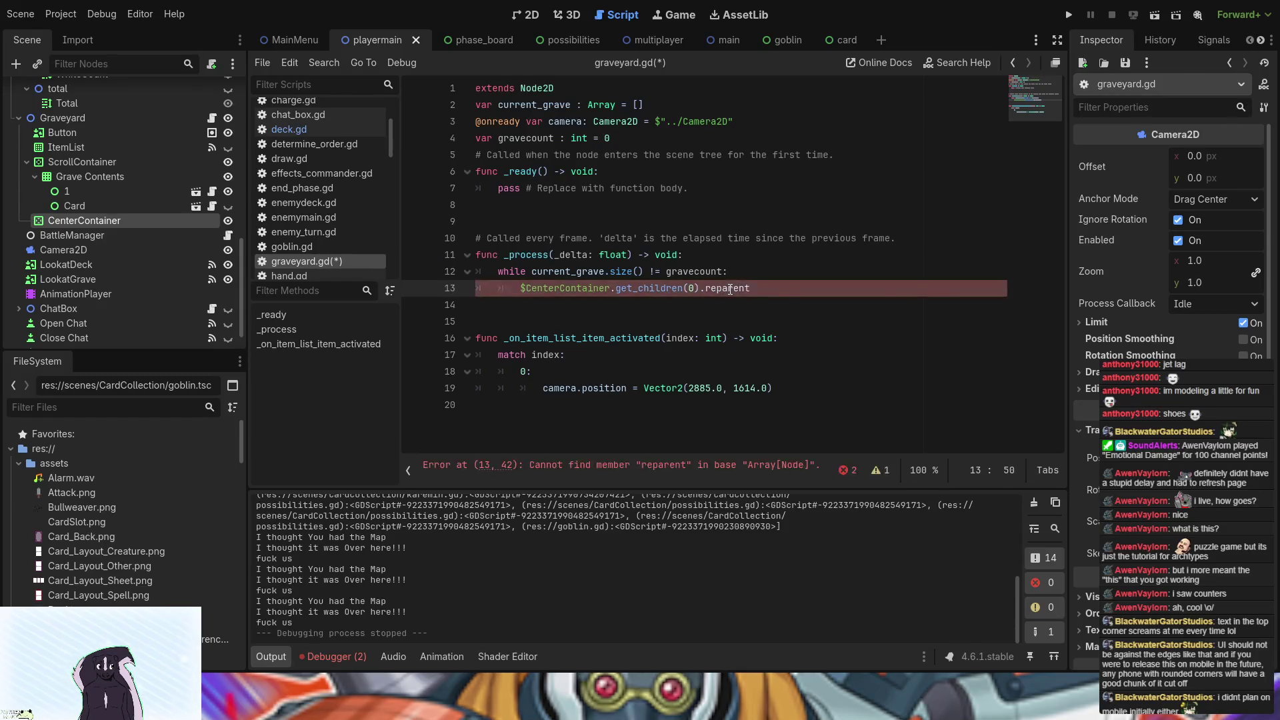
key(BackSpace)
key(BackSpace)
key(BackSpace)
click(521, 289)
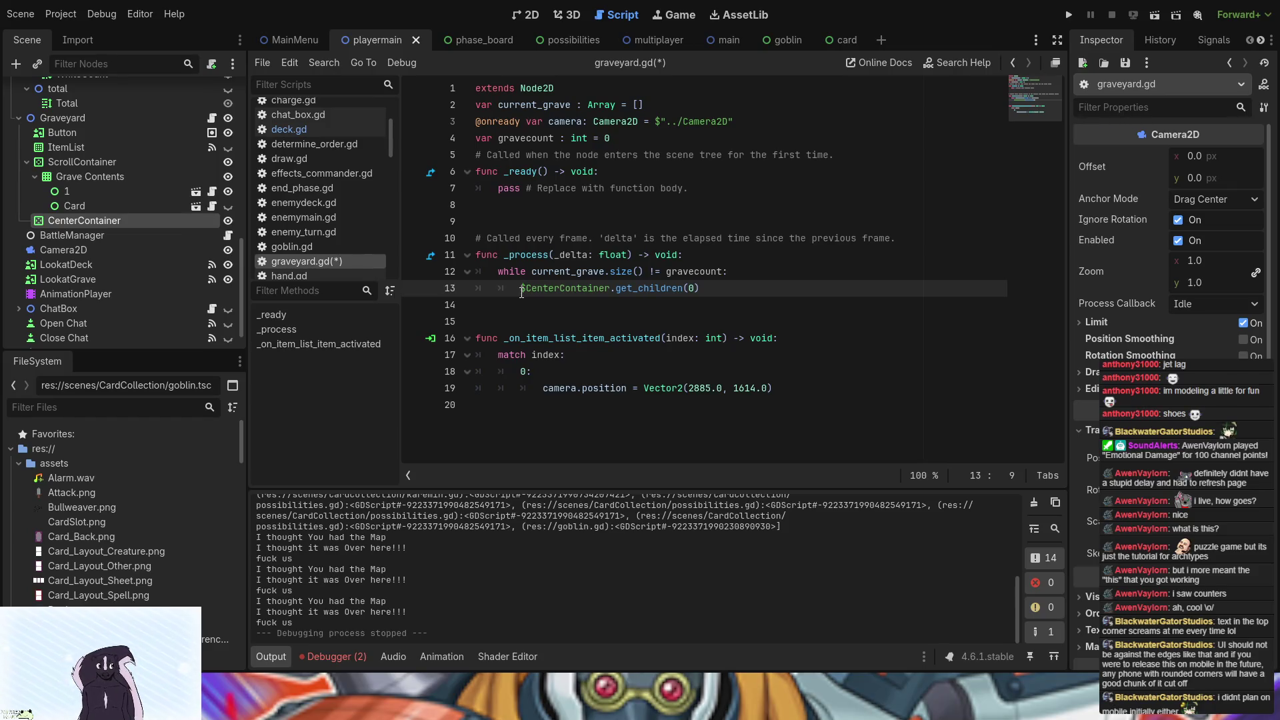
Step: Turn line 13 into 'var children = $CenterContainer.get_children(0)'
text(children)
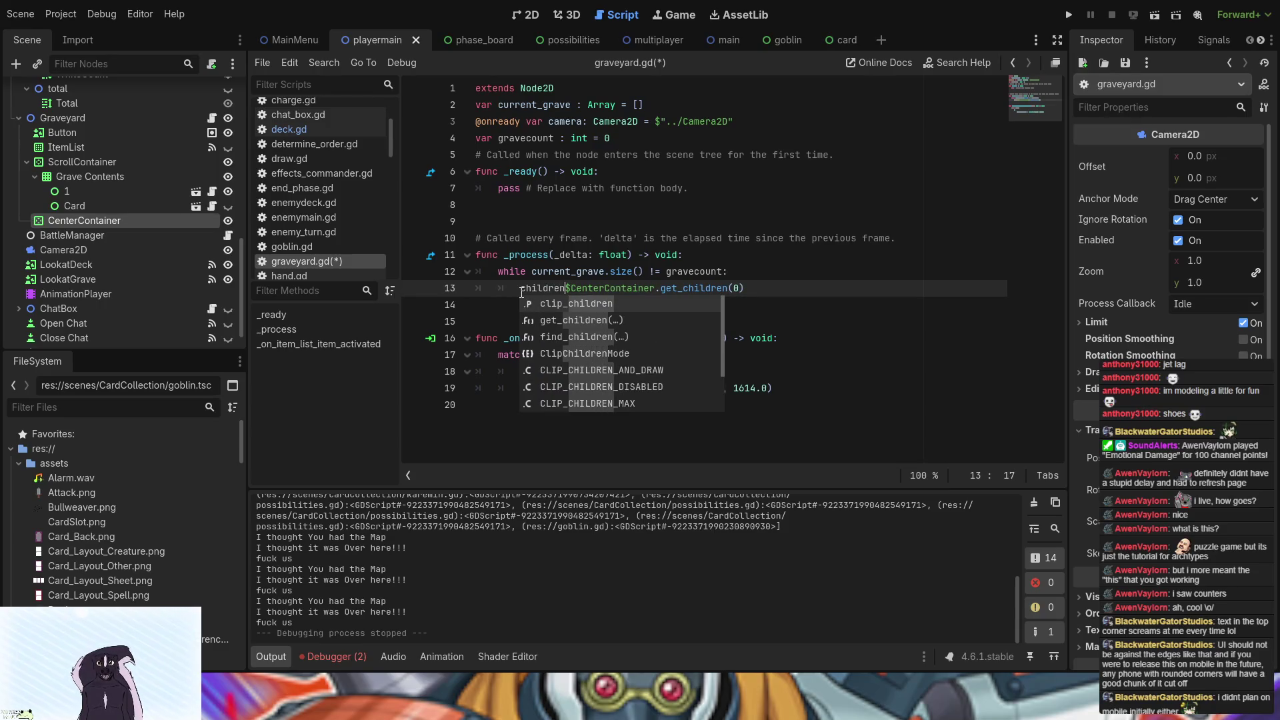
text( =)
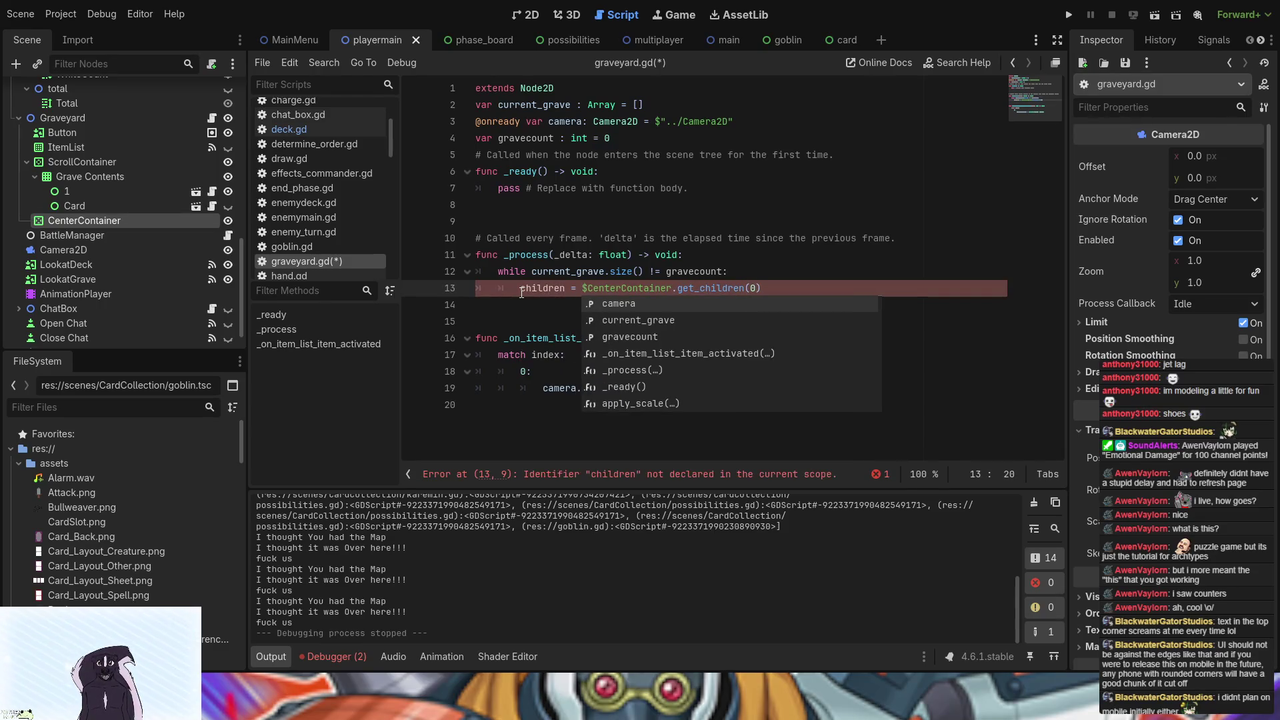
click(520, 289)
text(var)
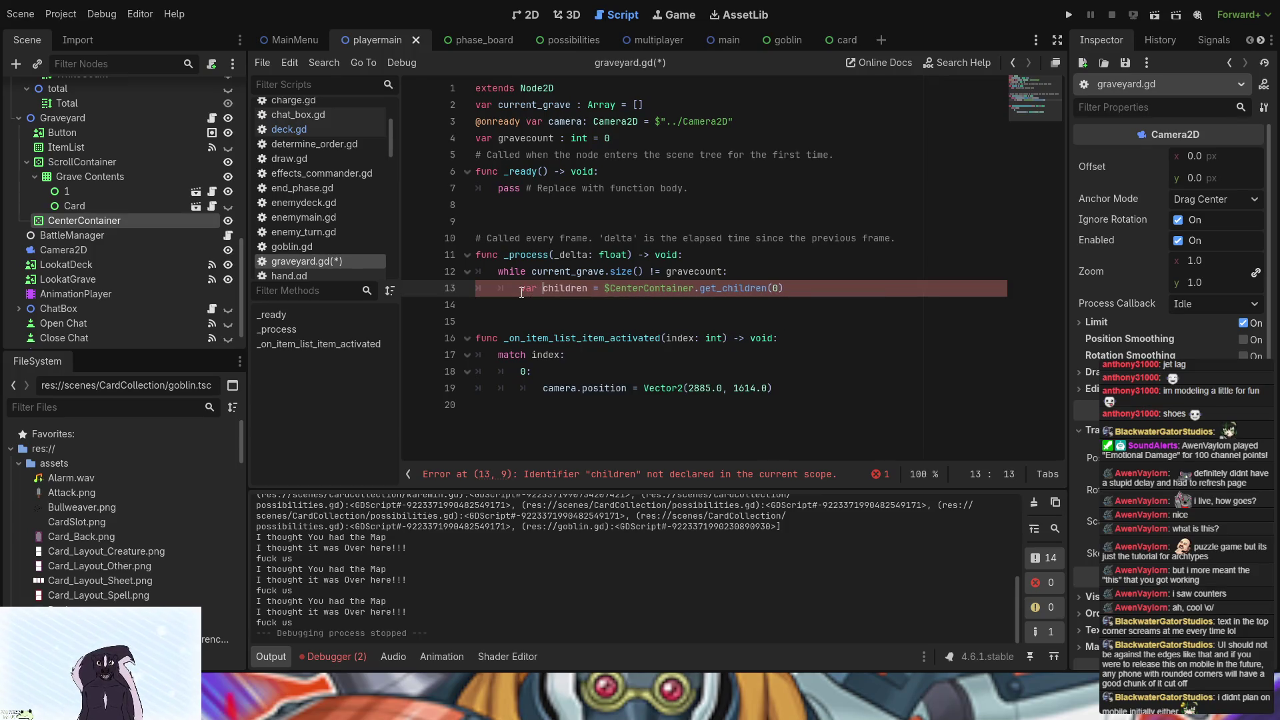
Step: Add line 14 'children[0].reparent', drop get_children's 0 argument, and select the Grave Contents node
key(Return)
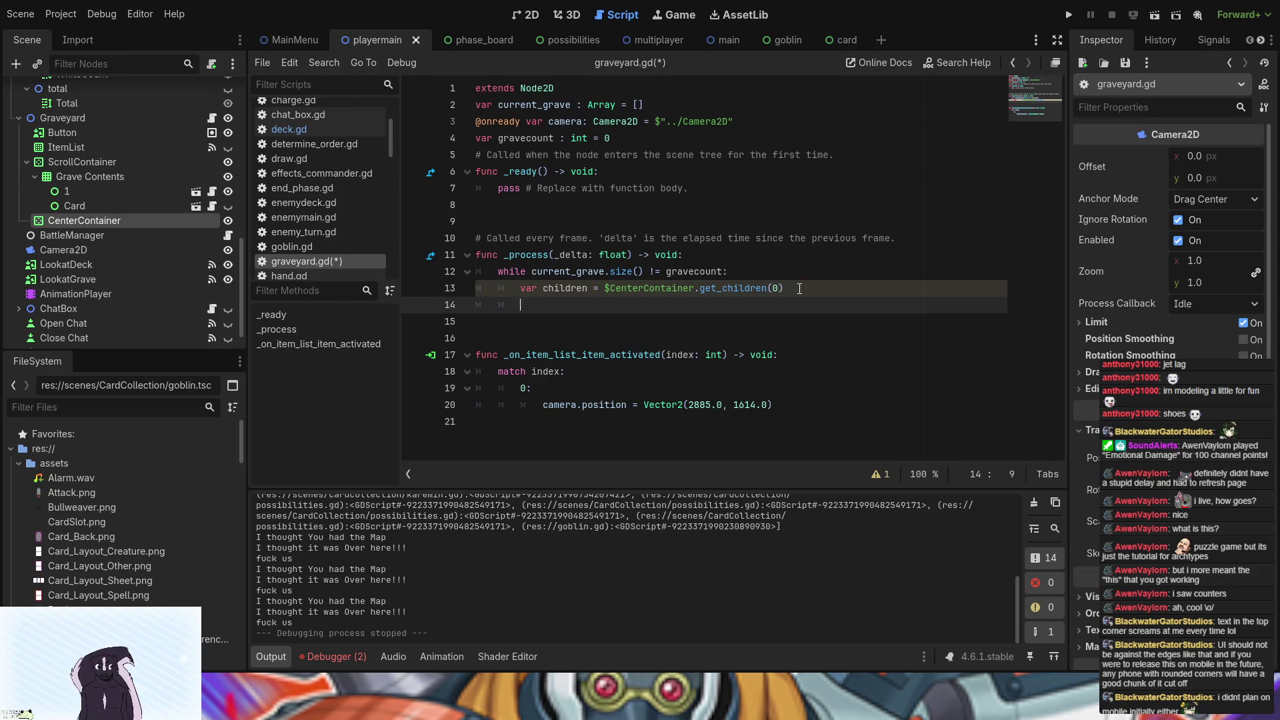
text(chi)
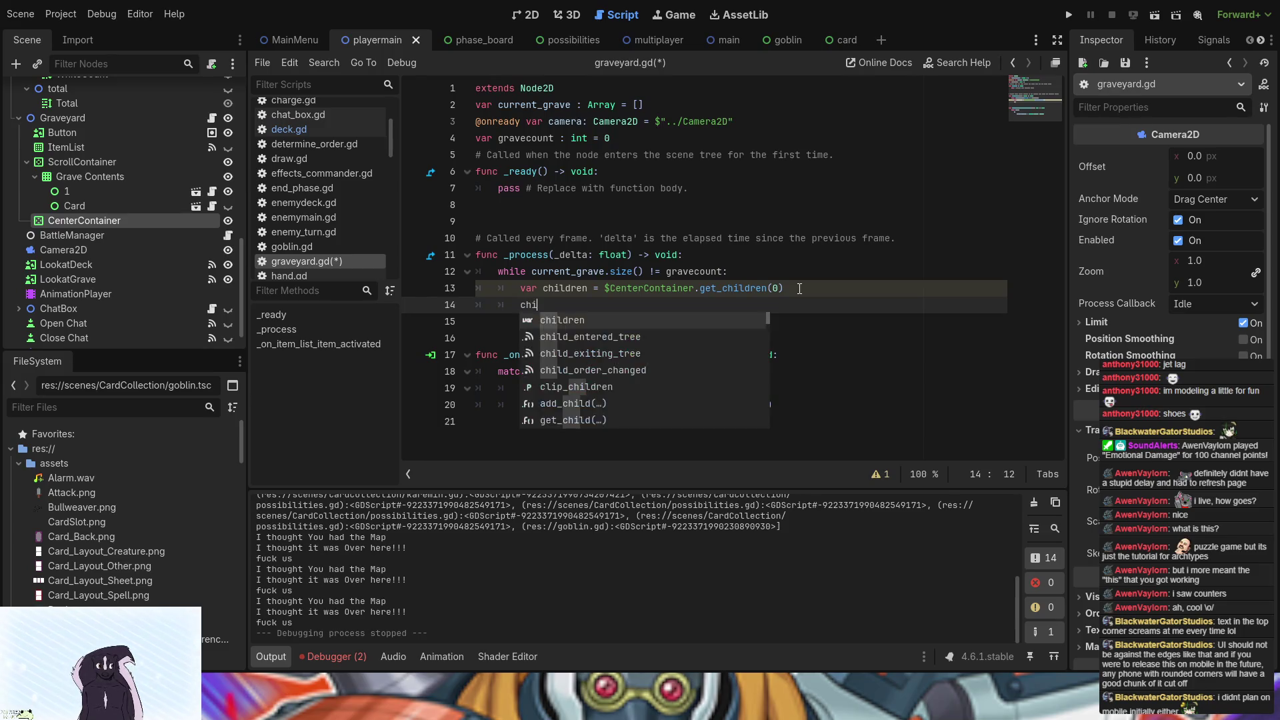
key(Return)
text([0])
click(774, 289)
key(BackSpace)
click(673, 306)
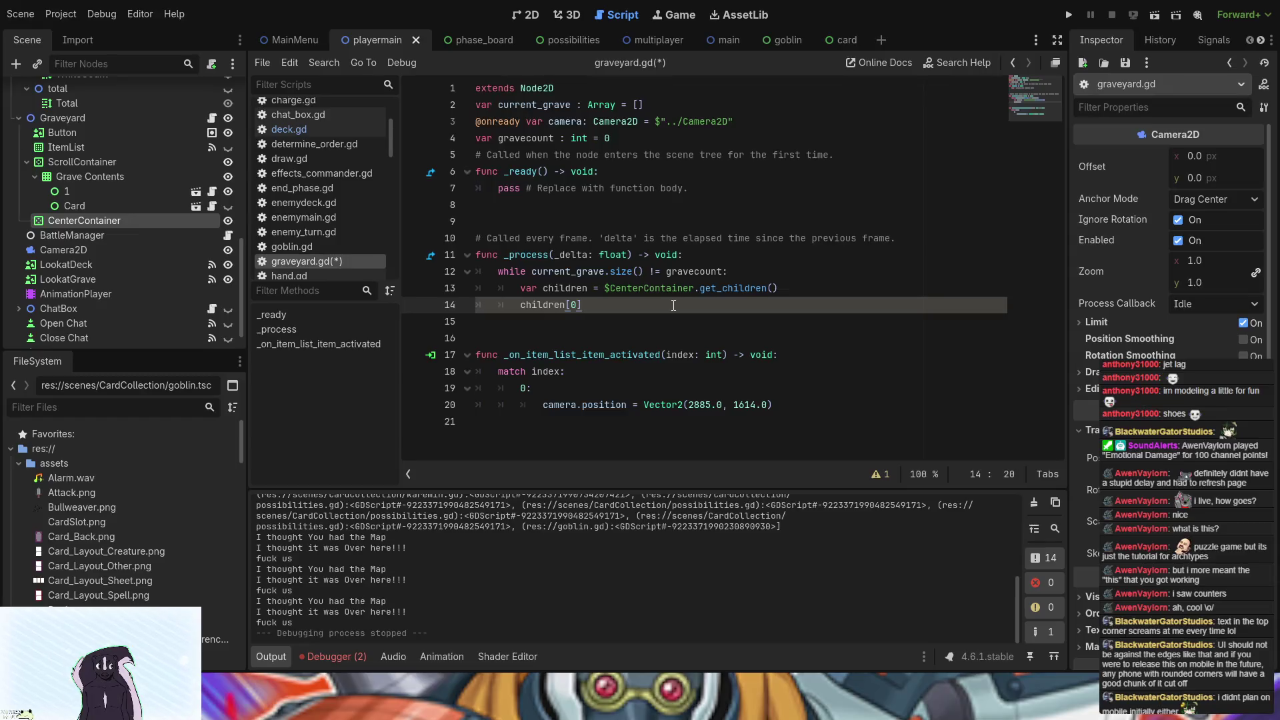
text(re)
text(parent)
click(103, 177)
Step: Complete line 14 as children[0].reparent($"ScrollContainer/Grave Contents")
mouse_move(102, 177)
mouse_down()
mouse_move(653, 290)
mouse_move(668, 303)
mouse_up()
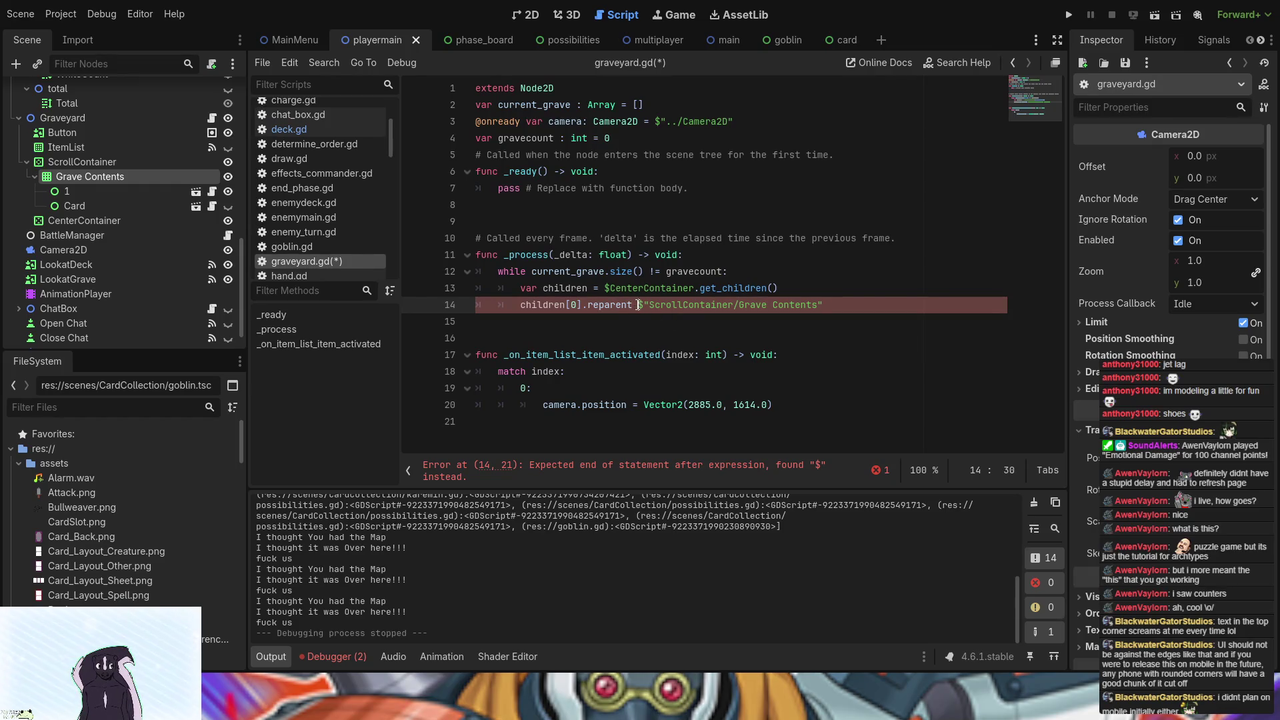
key(BackSpace)
text(()
key(Delete)
text())
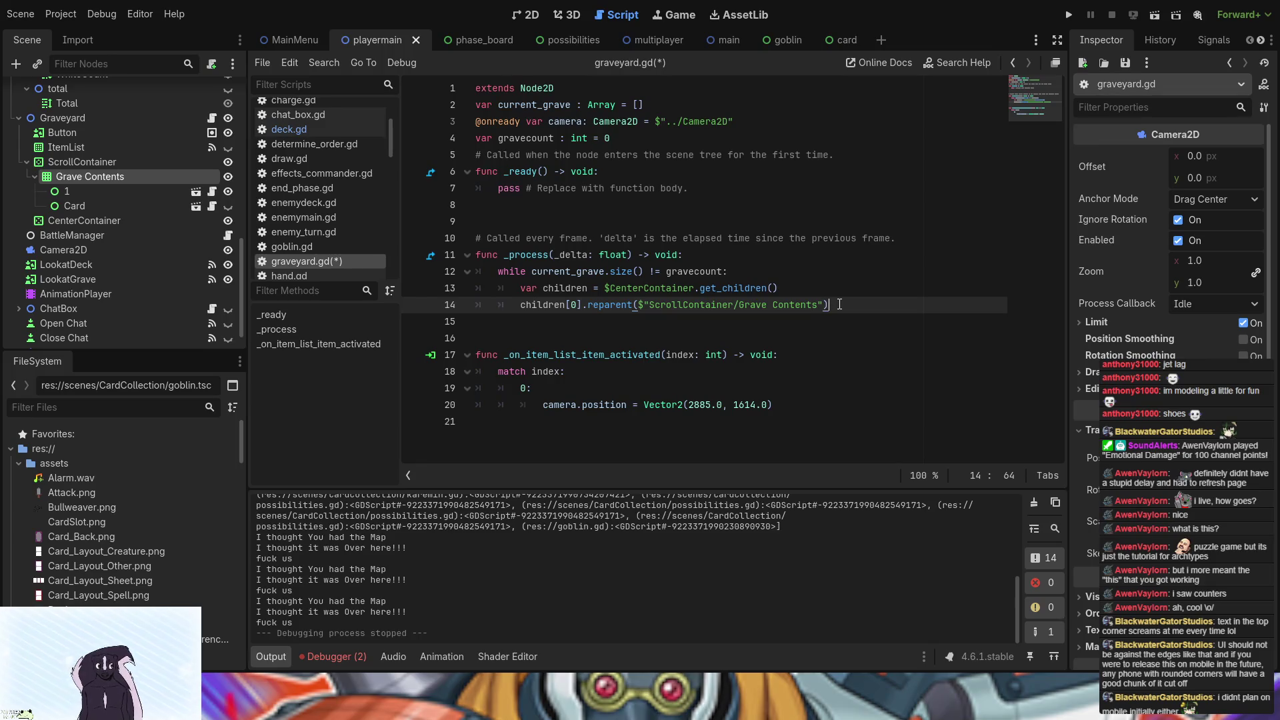
Step: Write current_grave[gravecount-1] on a new line 15
key(Return)
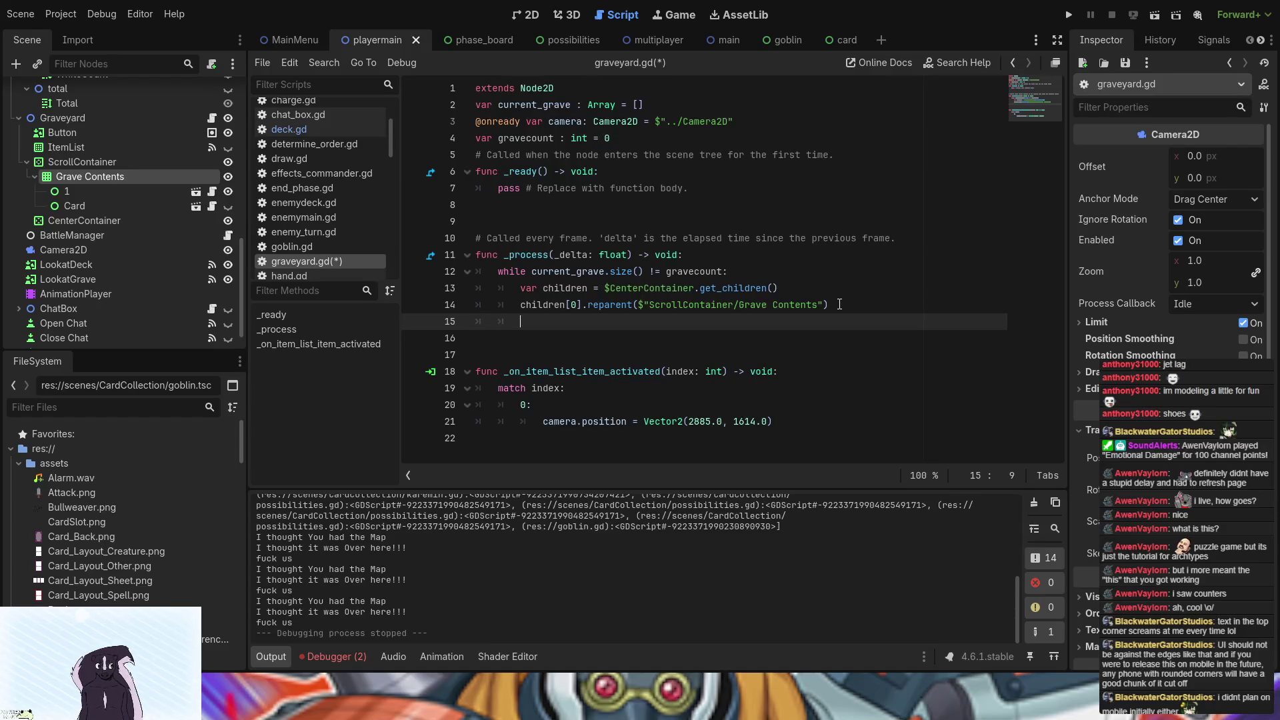
text(cu)
key(Return)
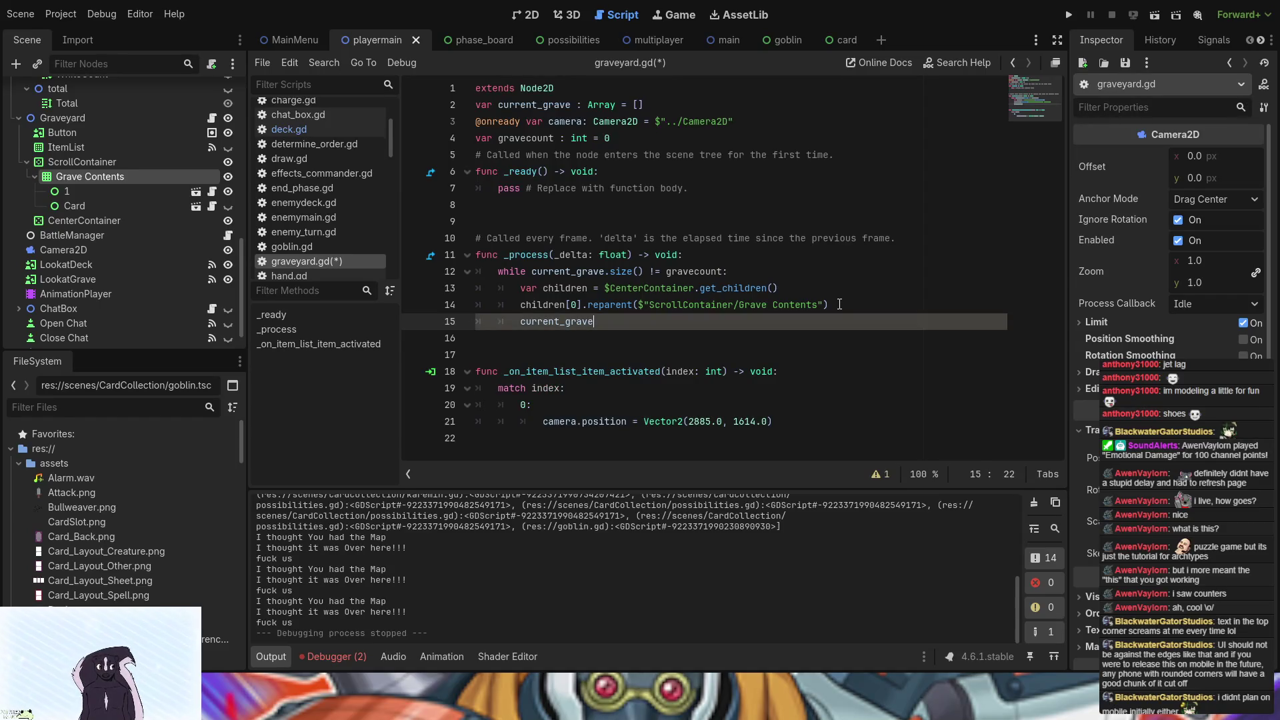
text([)
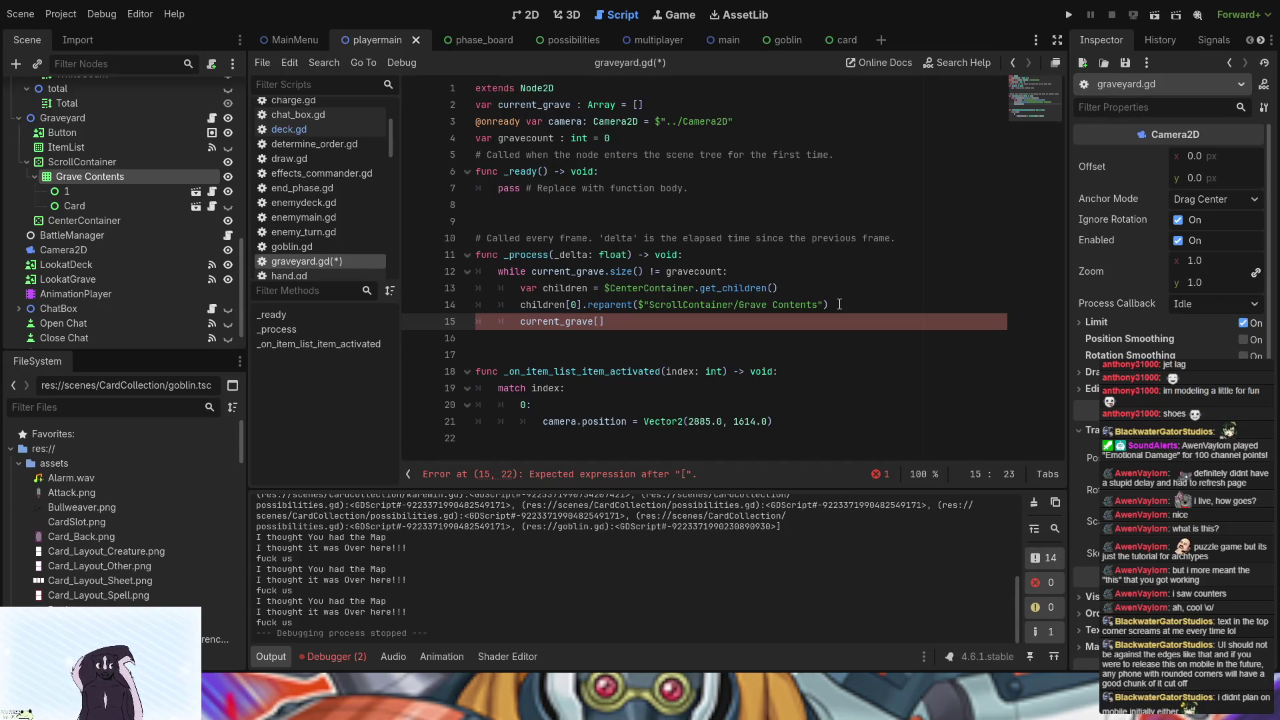
text(gravecount)
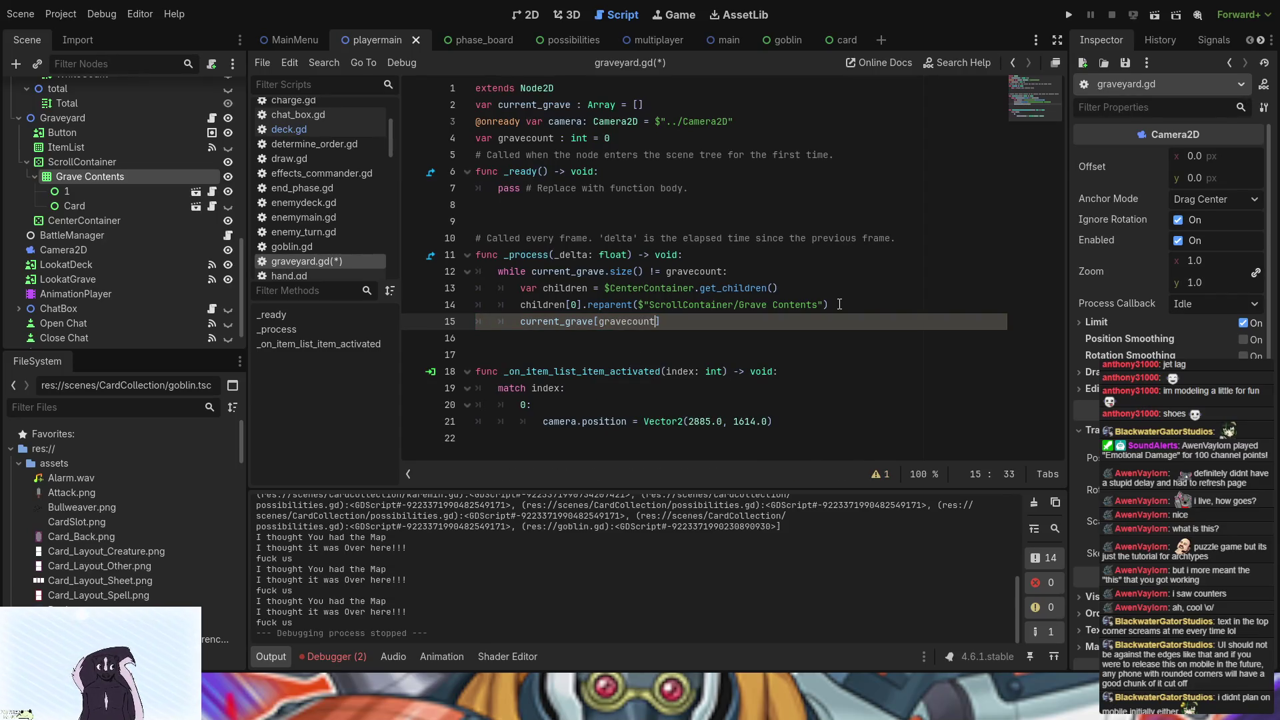
text(-1)
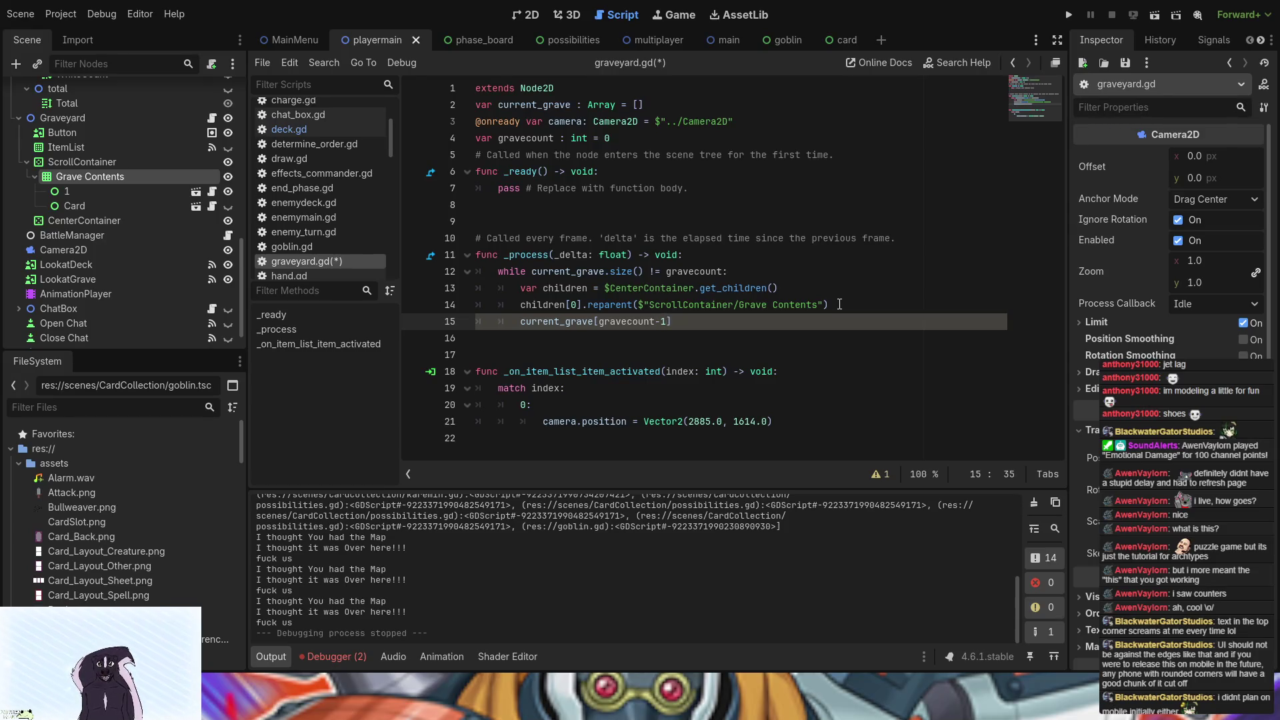
click(739, 321)
text(:)
key(BackSpace)
Step: Prefix line 15 with 'children = ' and start a new line below it
click(522, 322)
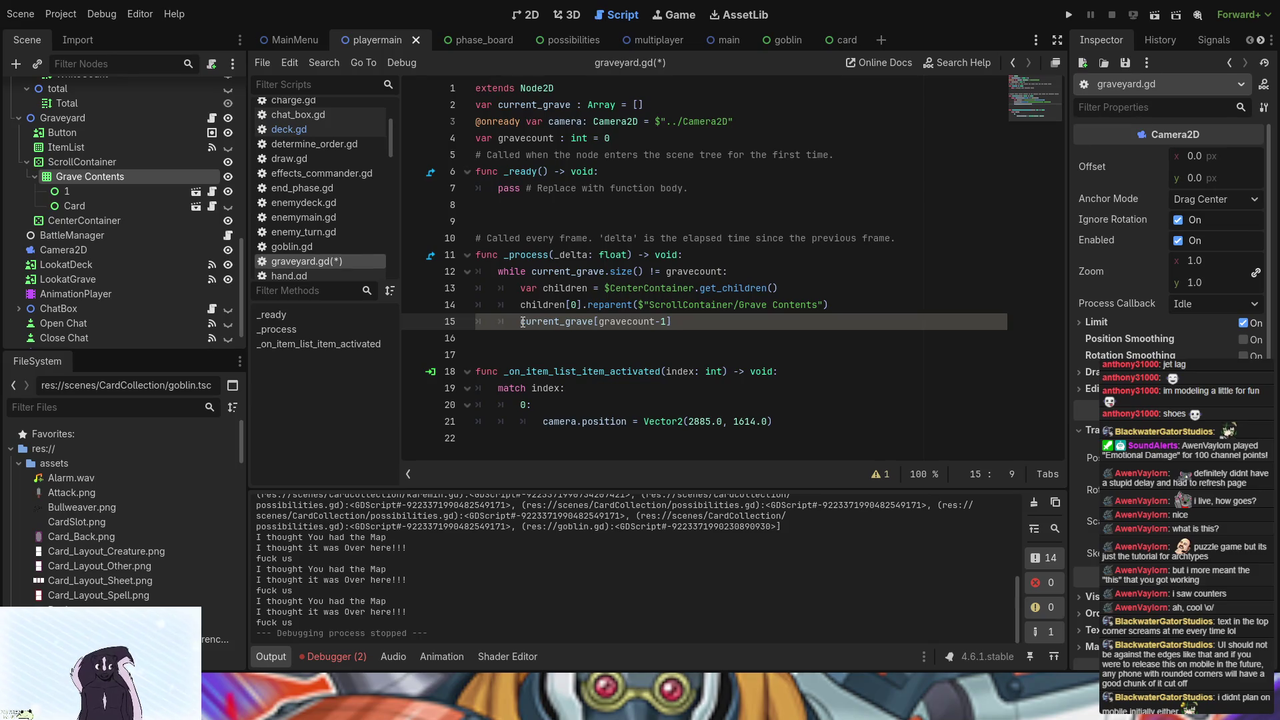
text(chil)
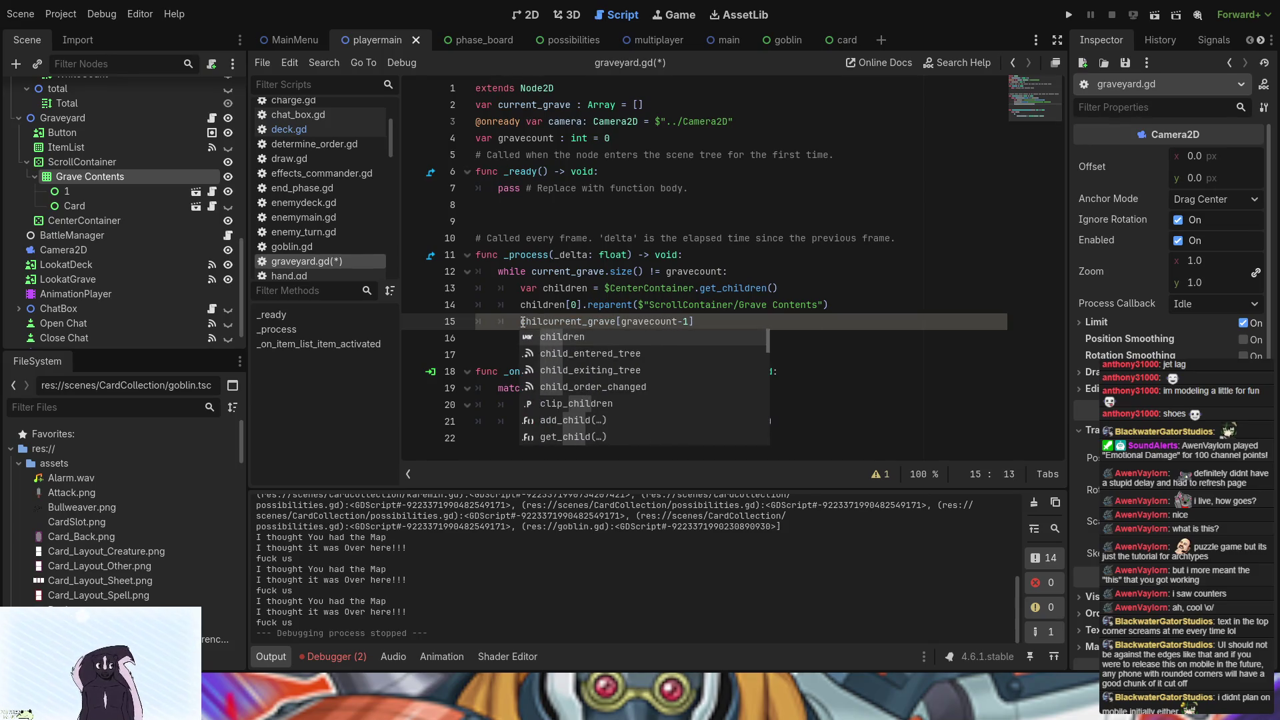
key(Tab)
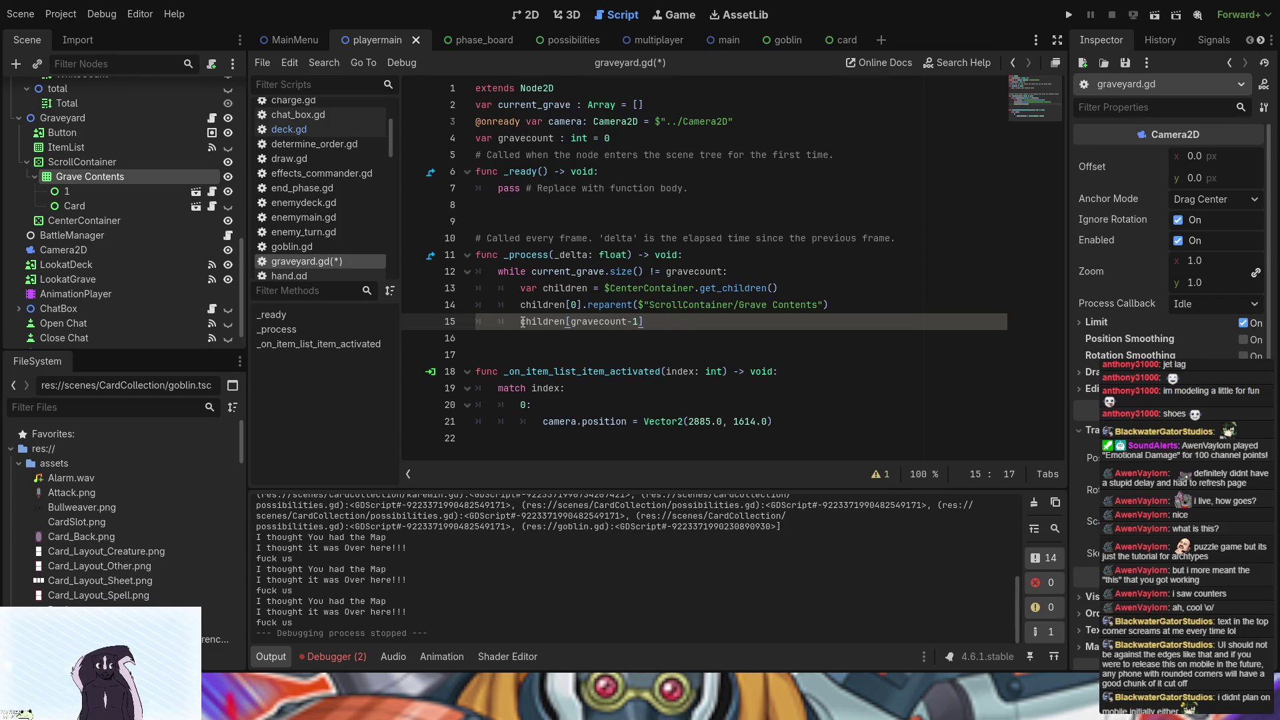
key(ctrl+z)
text(dren)
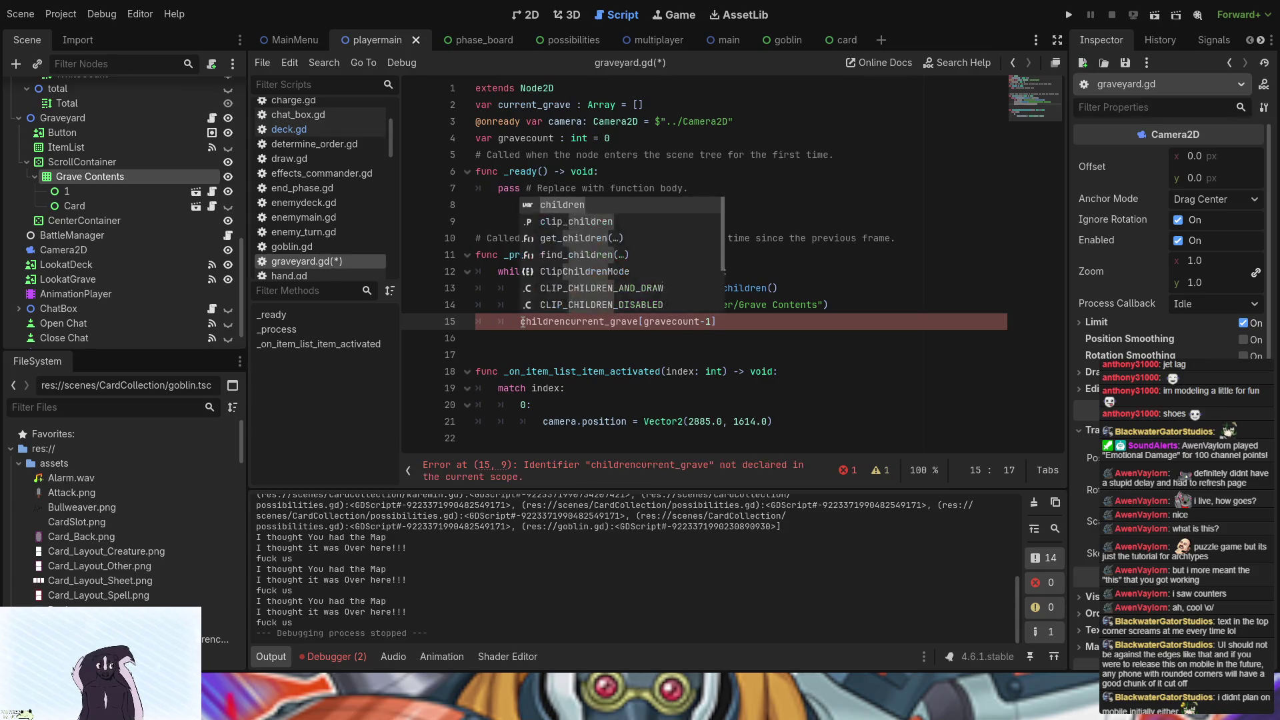
text( =)
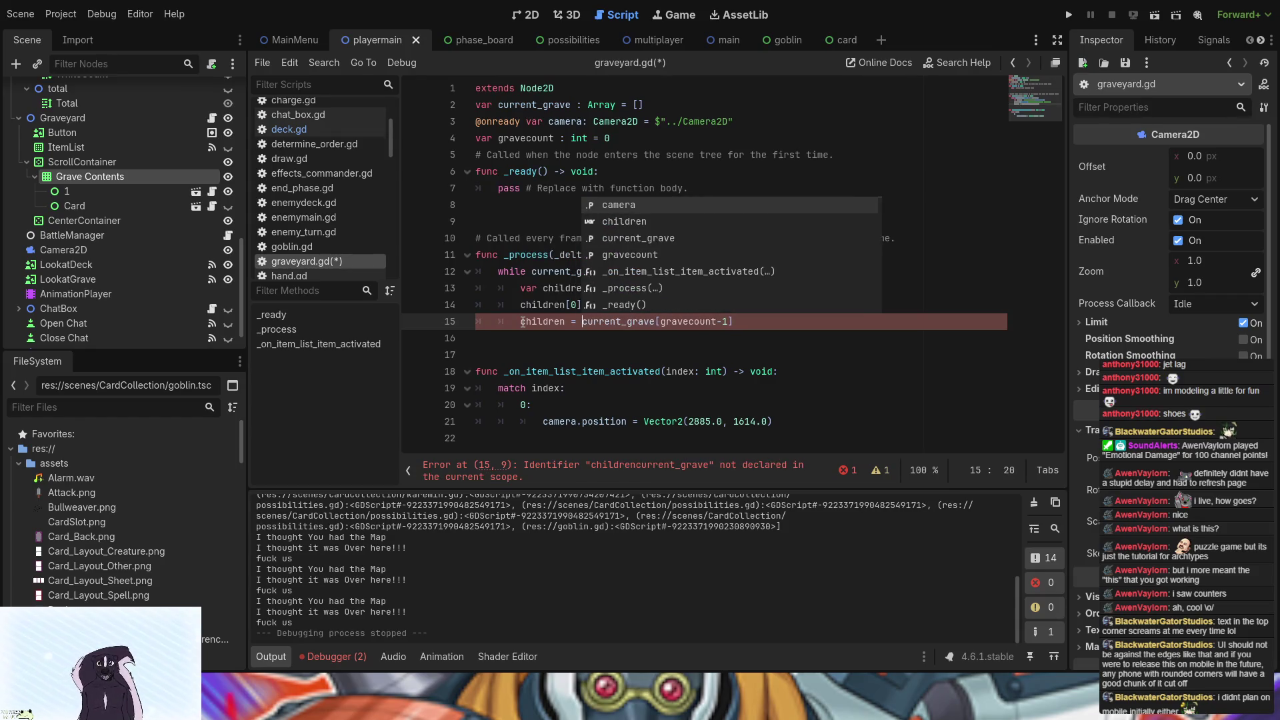
click(763, 321)
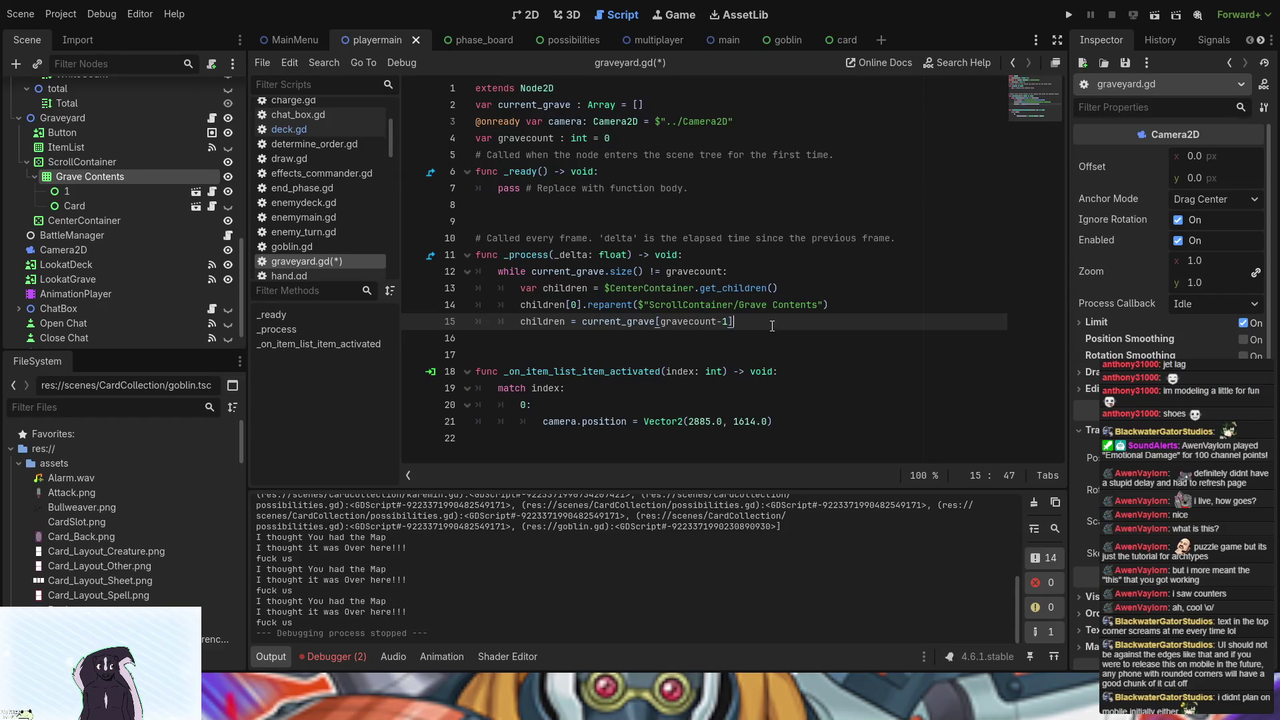
key(Return)
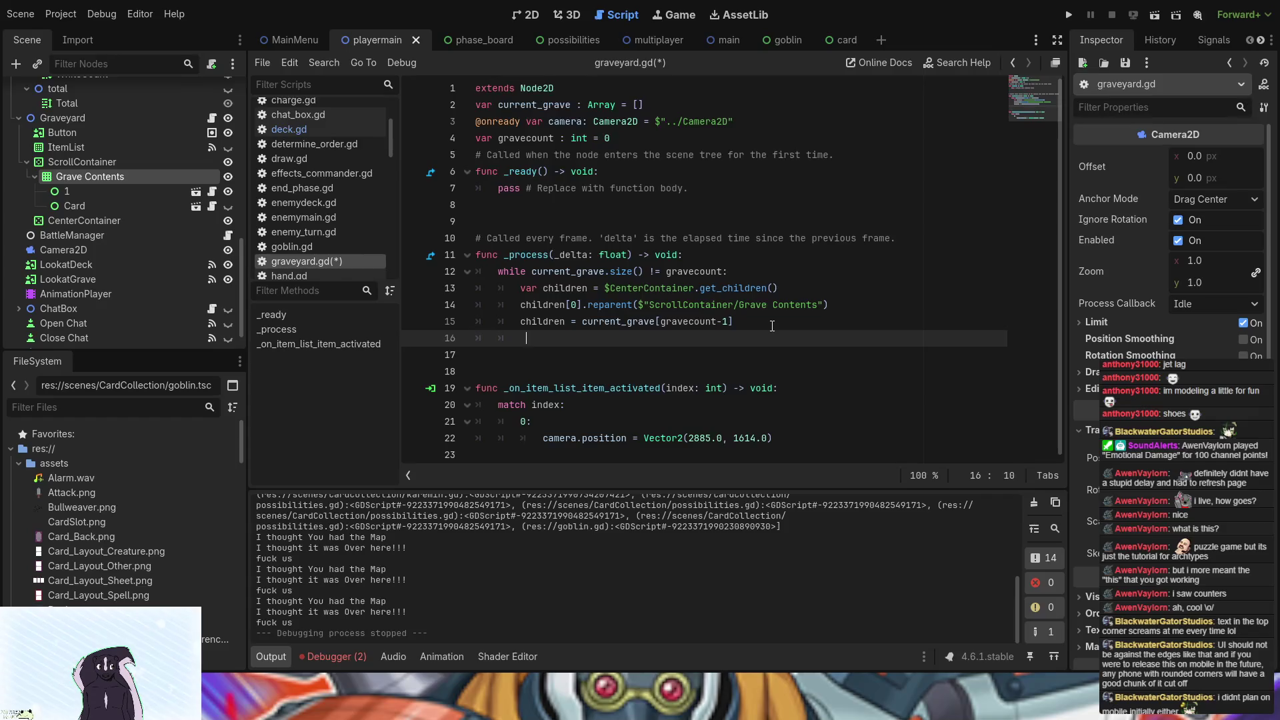
Step: Add line 16 children.reparent($CenterContainer) and line 17 gravecount + 1 to the loop
key(BackSpace)
key(BackSpace)
text(ch)
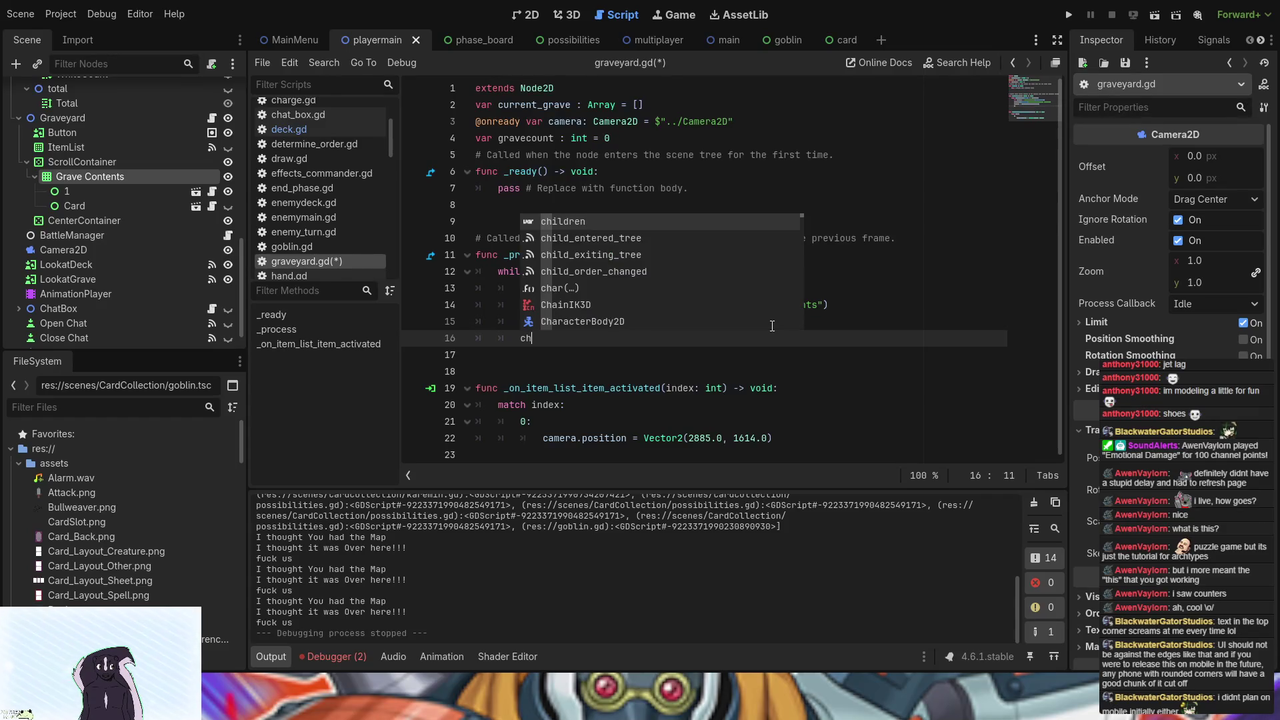
key(Return)
text(.re)
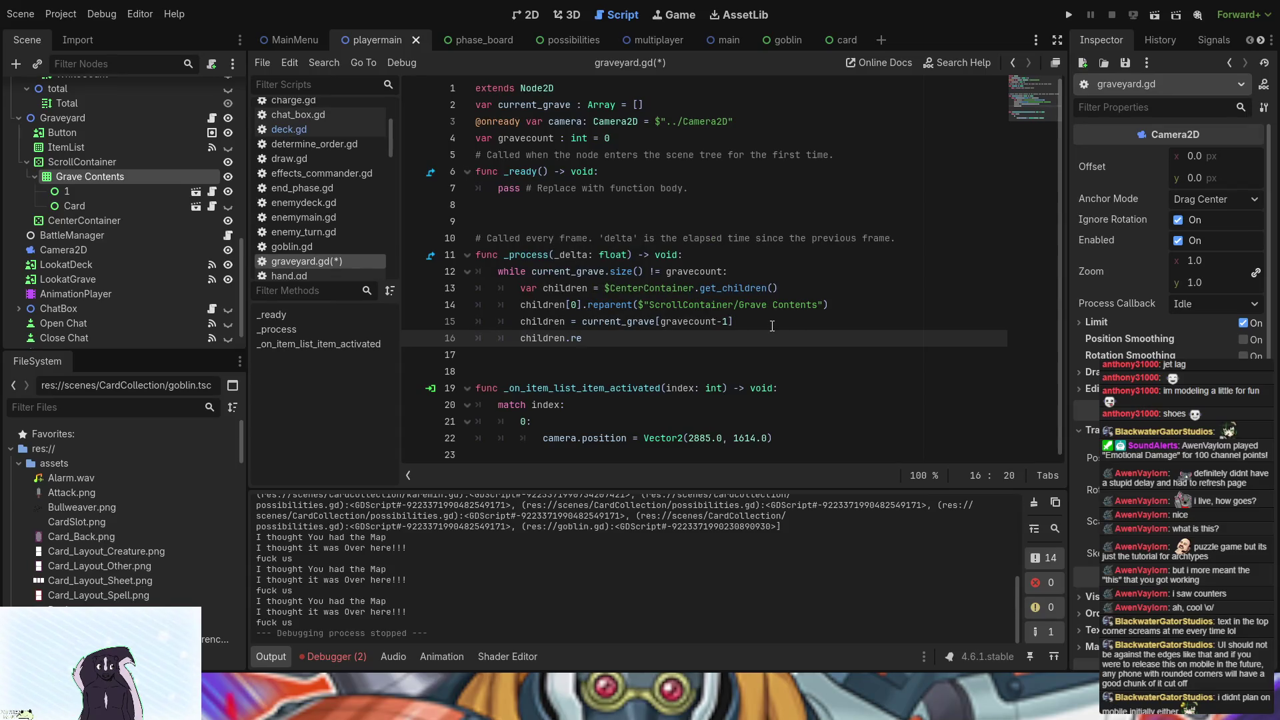
text(parent)
text(()
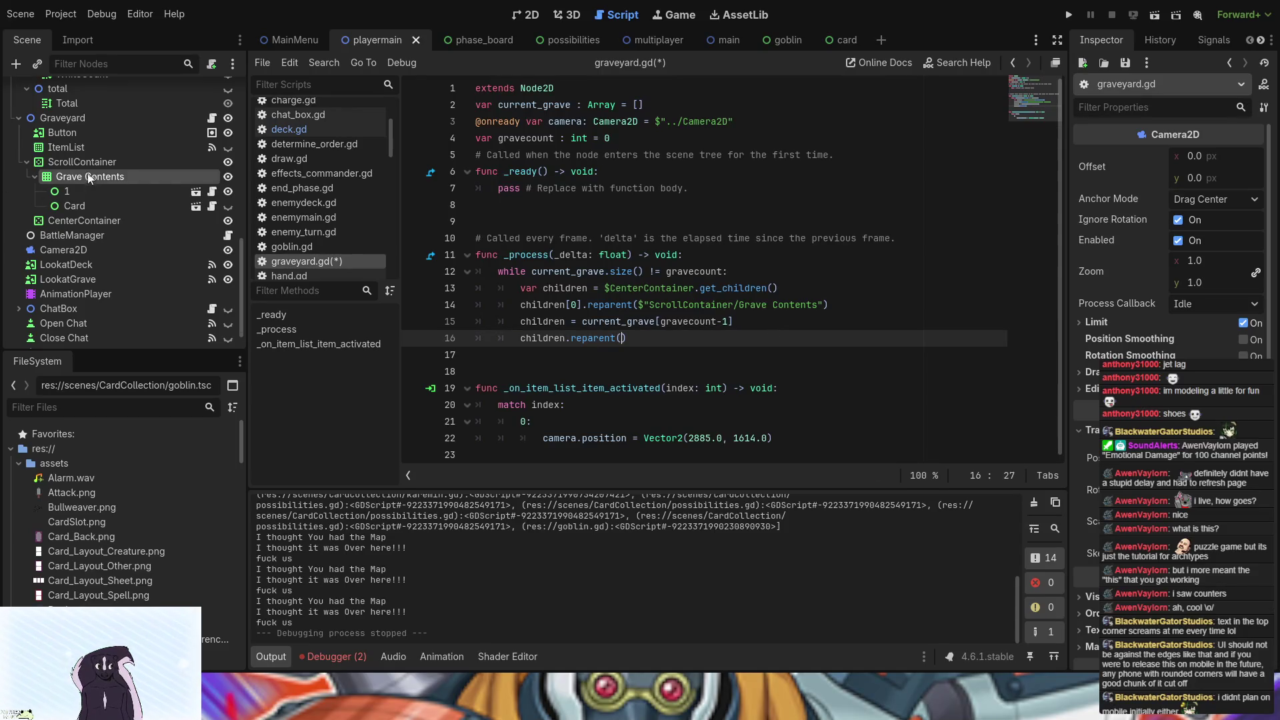
drag(81, 216, 627, 342)
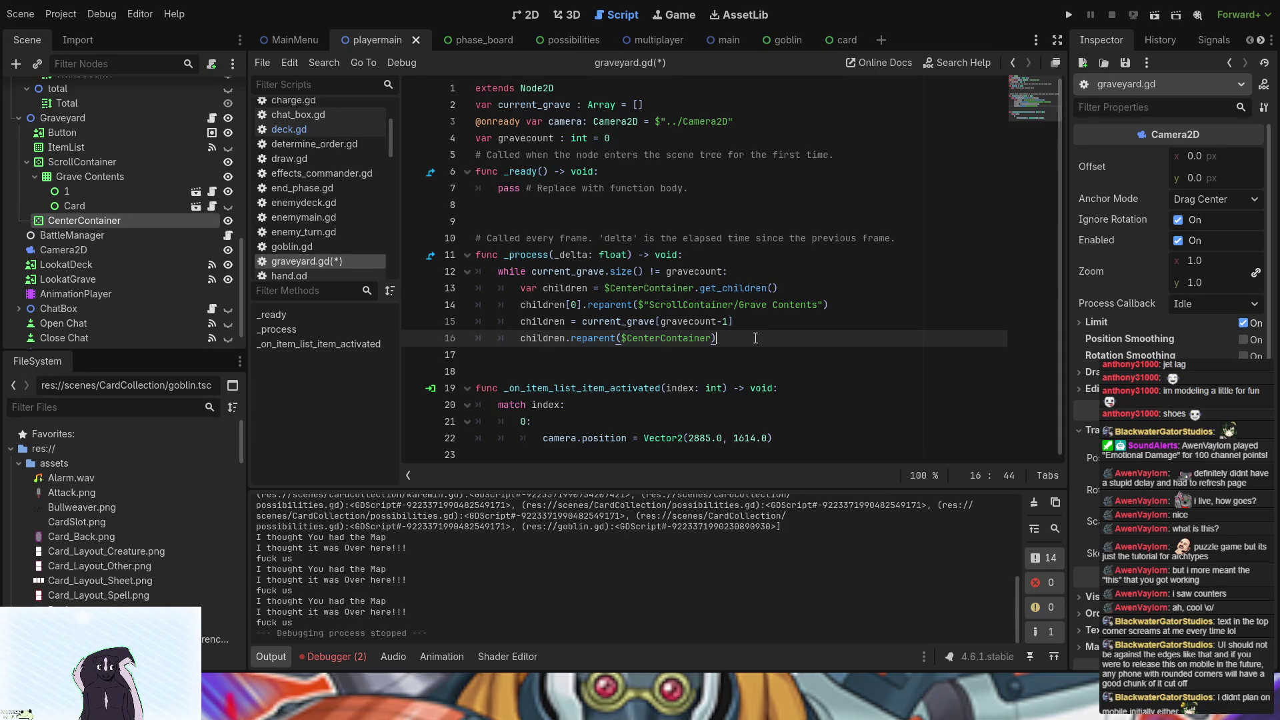
key(Return)
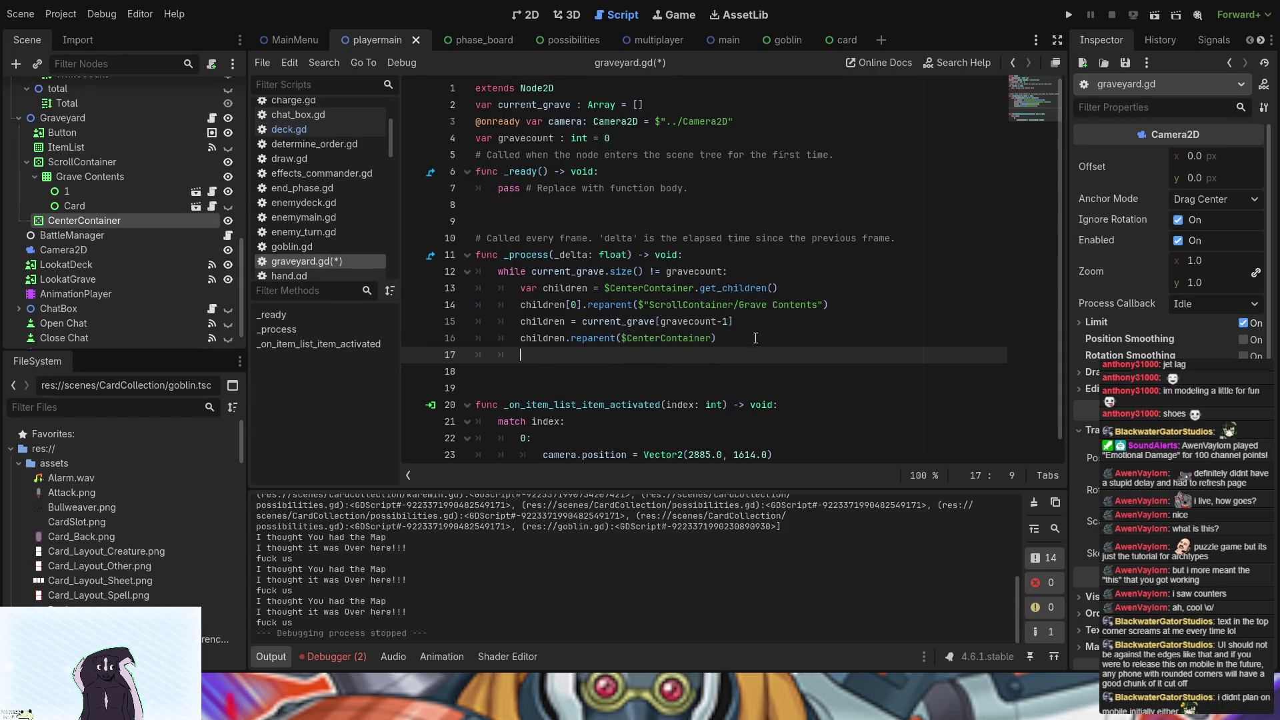
text(gr)
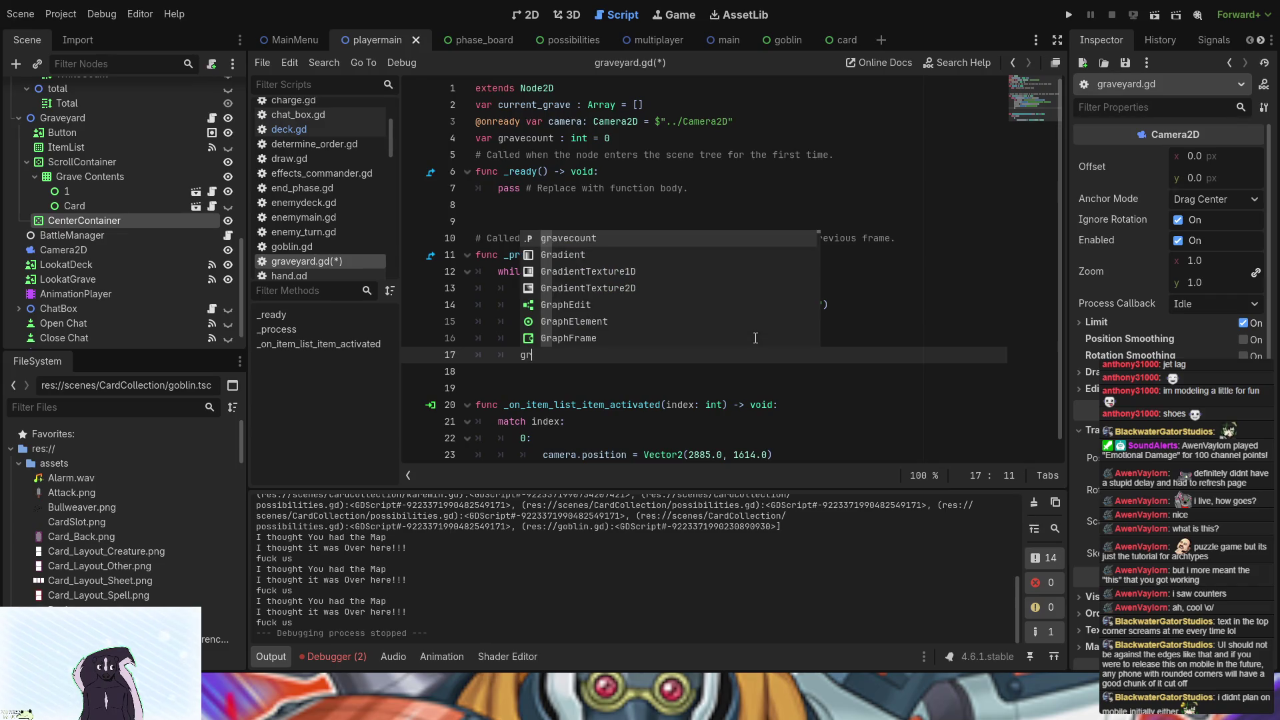
key(Return)
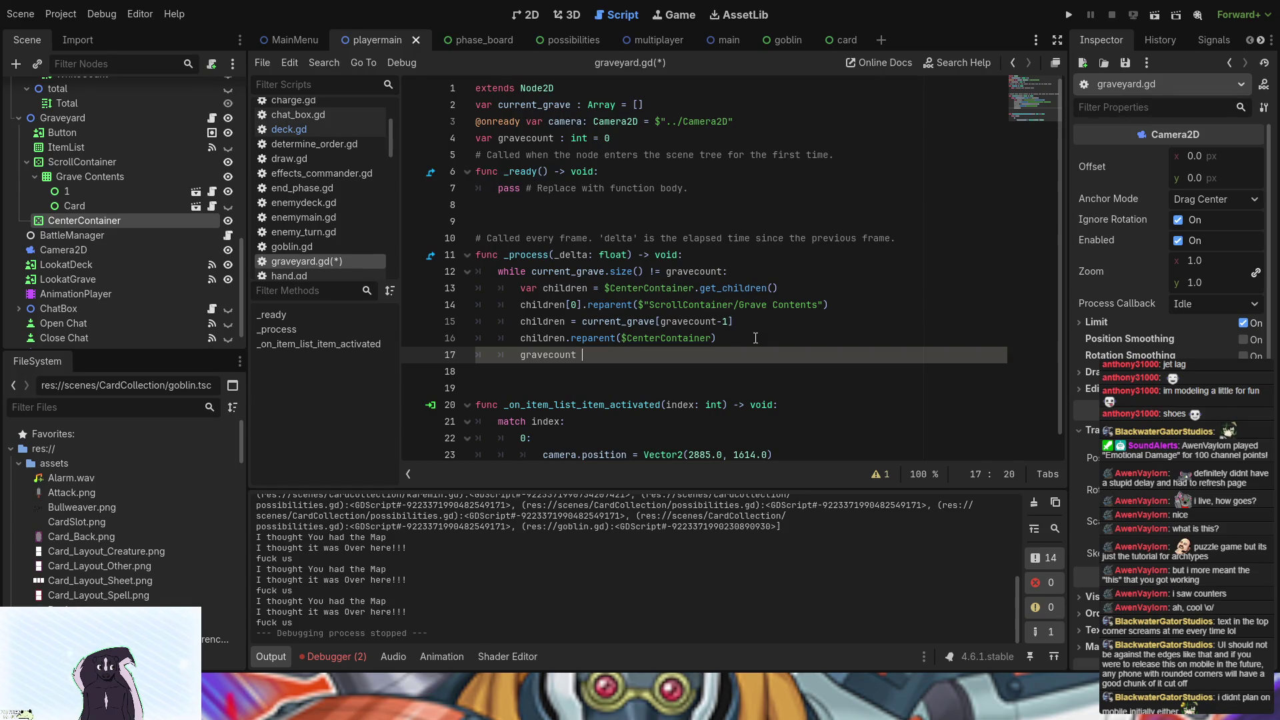
text(+ )
text(1)
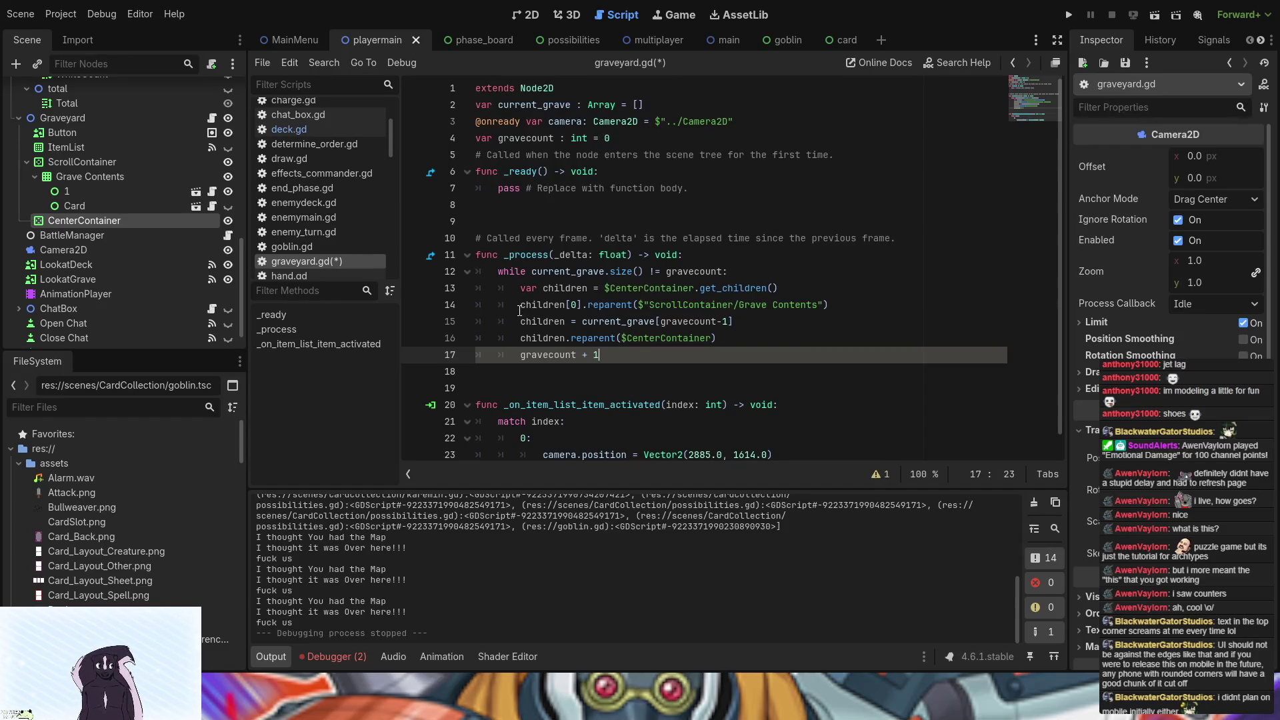
Step: Indent the reparent lines one more level and open a blank line above them
click(517, 306)
key(Tab)
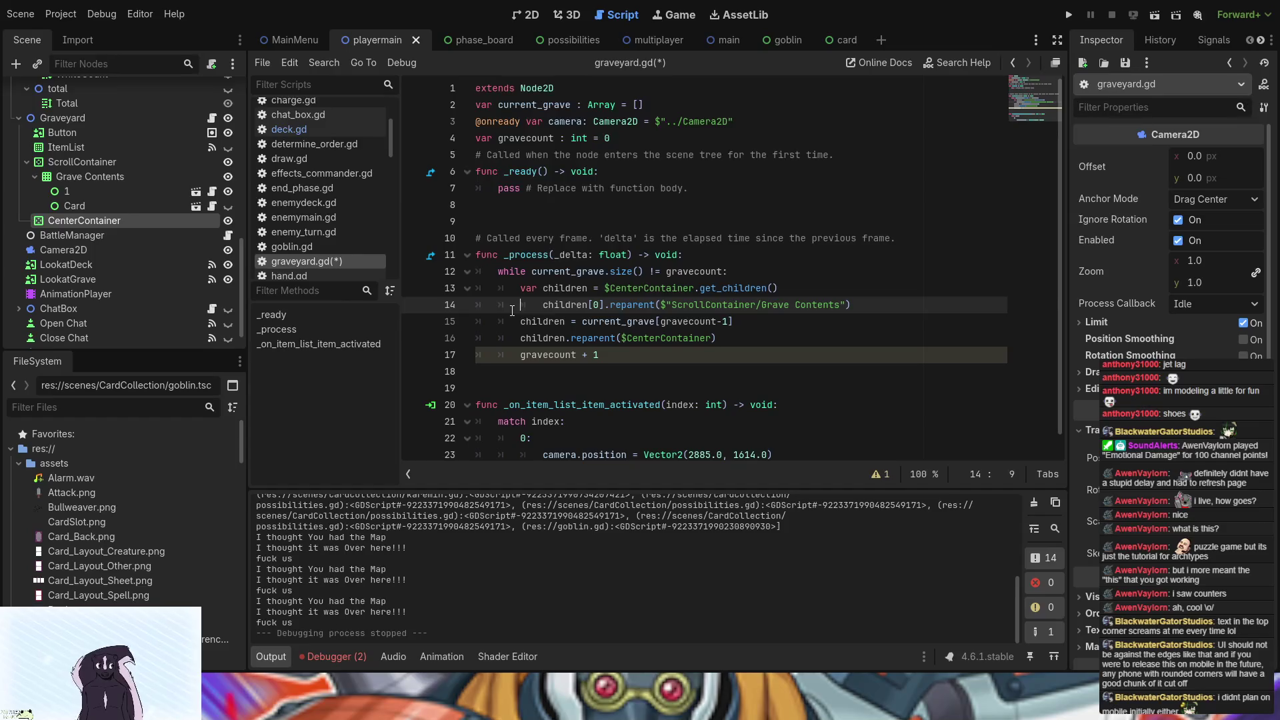
key(Down)
key(Home)
key(Tab)
key(Down)
key(Home)
key(Tab)
key(Up)
key(Up)
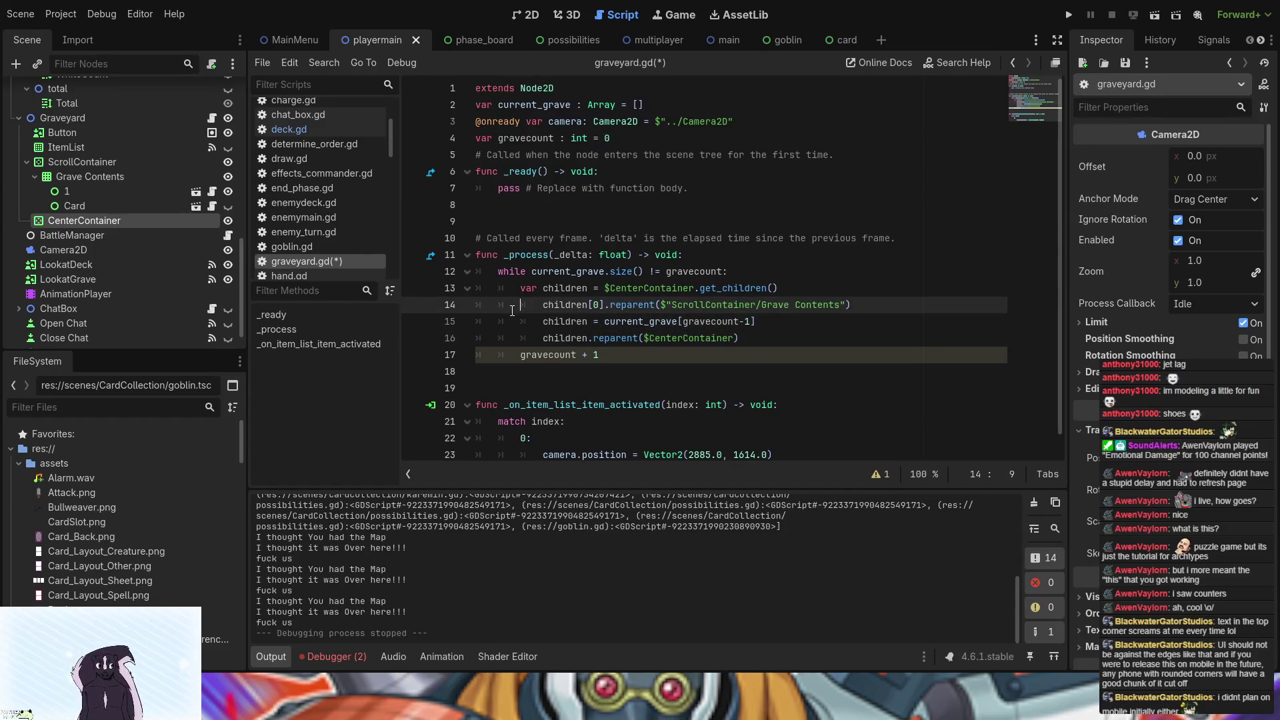
key(Return)
key(Up)
Step: Write the condition 'if children[0] != current_grave' with autocomplete
text(if )
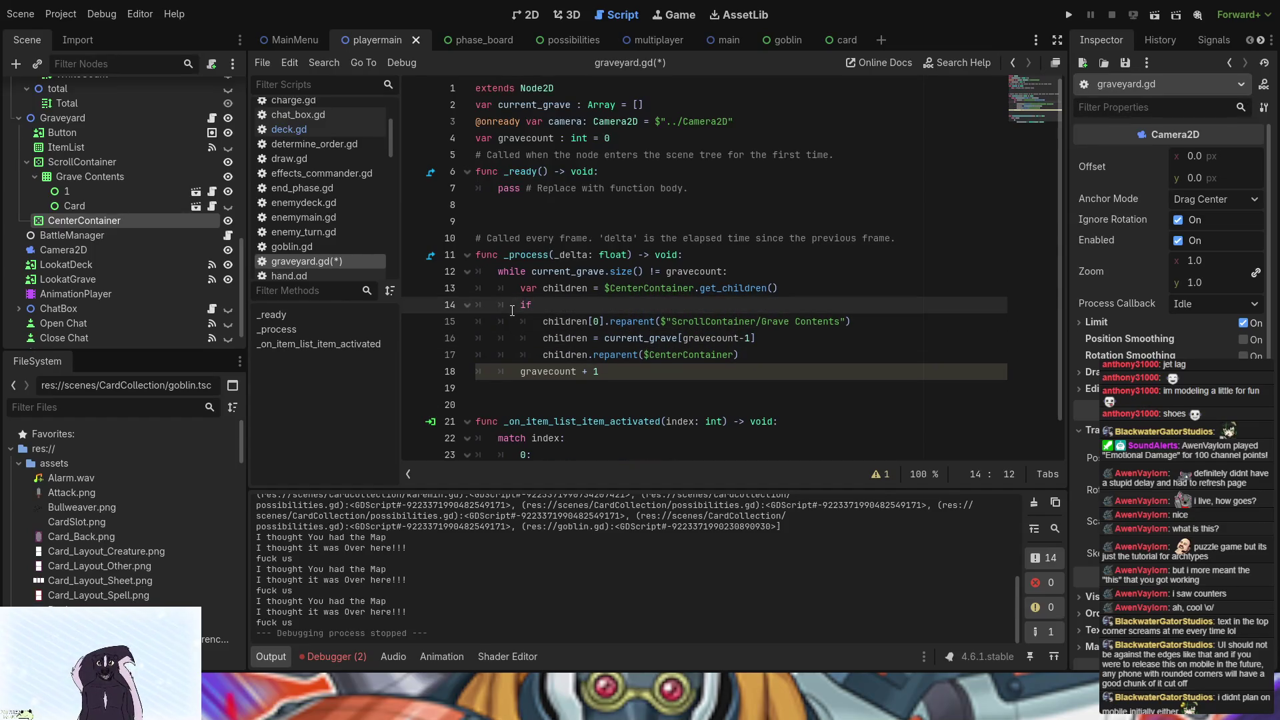
text(children)
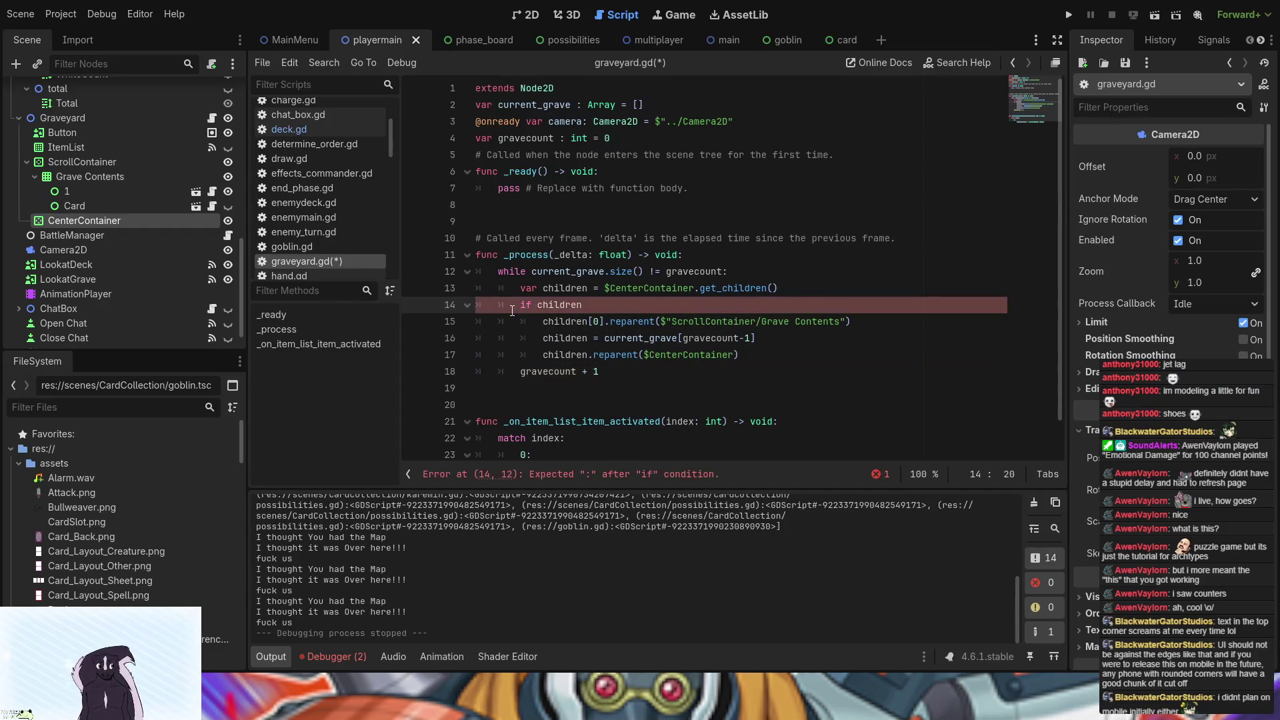
text([0])
text( !=)
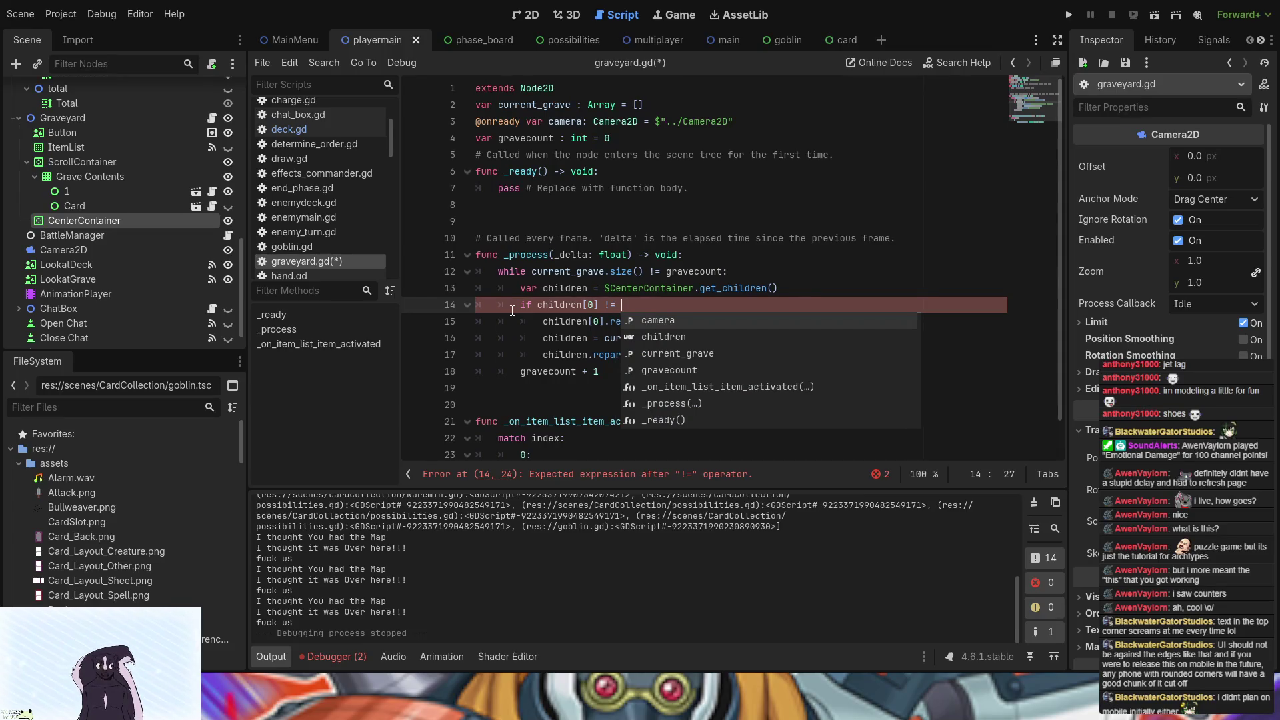
click(553, 336)
click(681, 310)
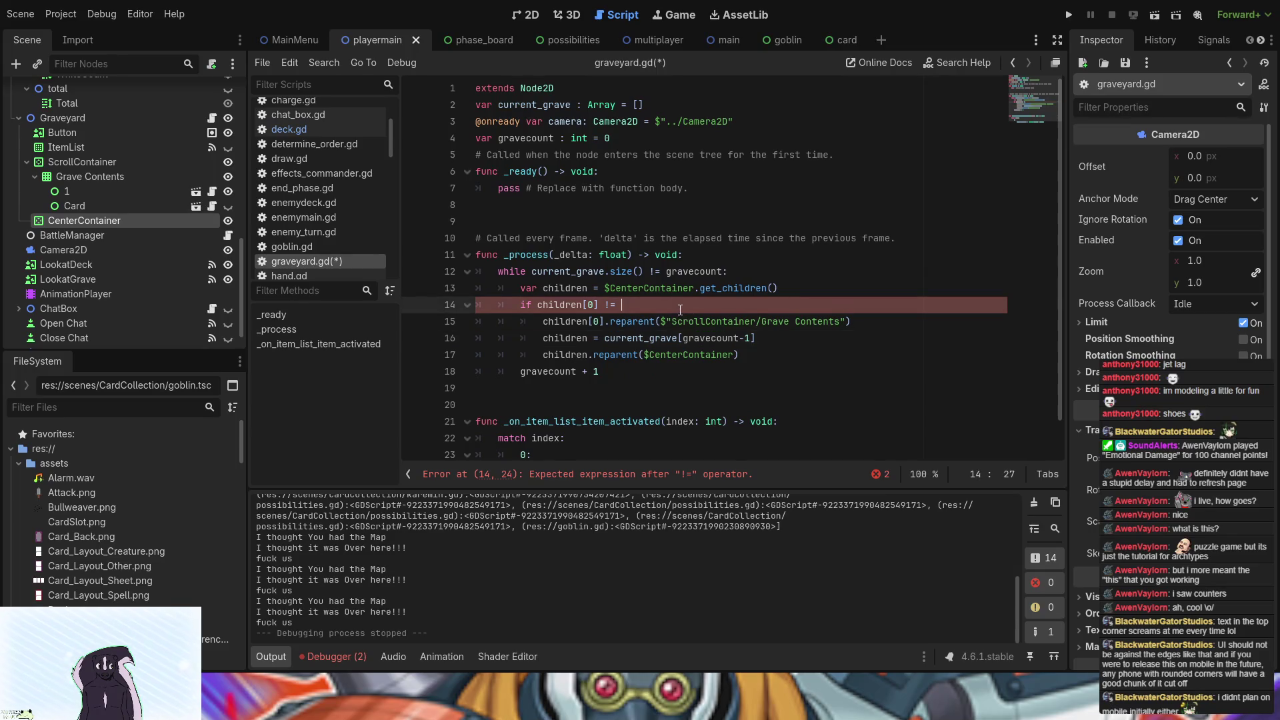
text(cu)
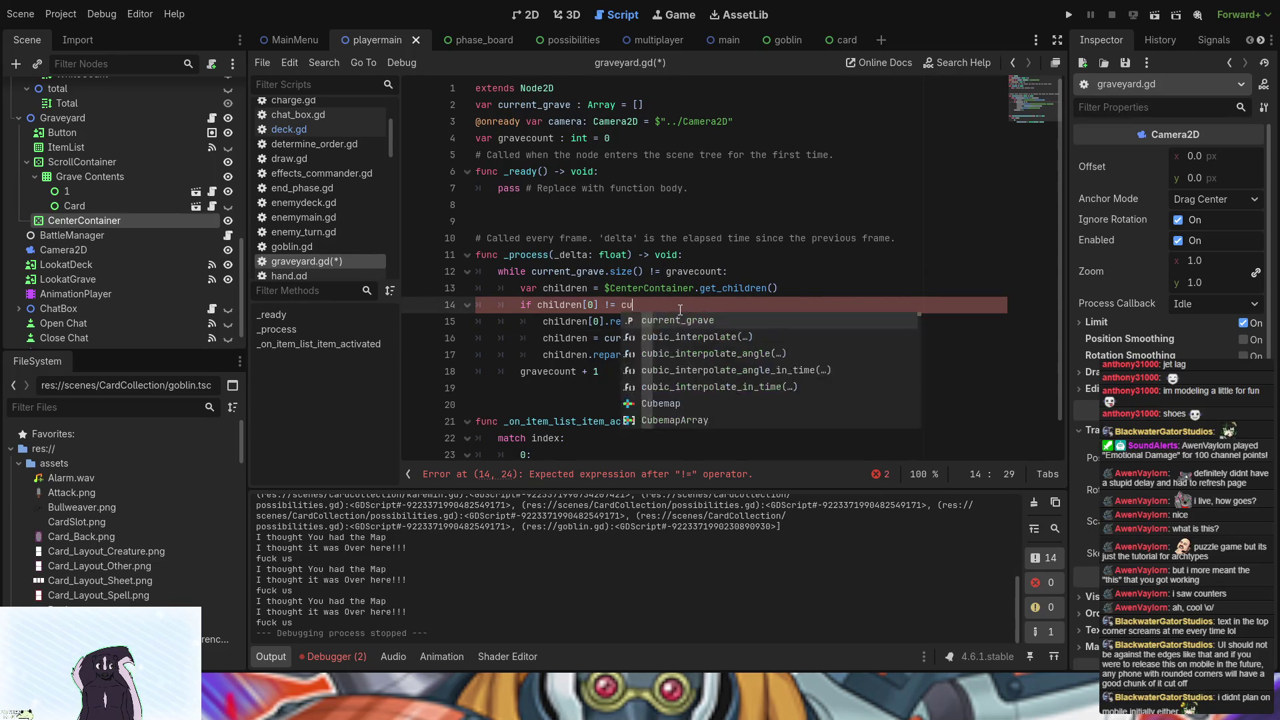
key(Return)
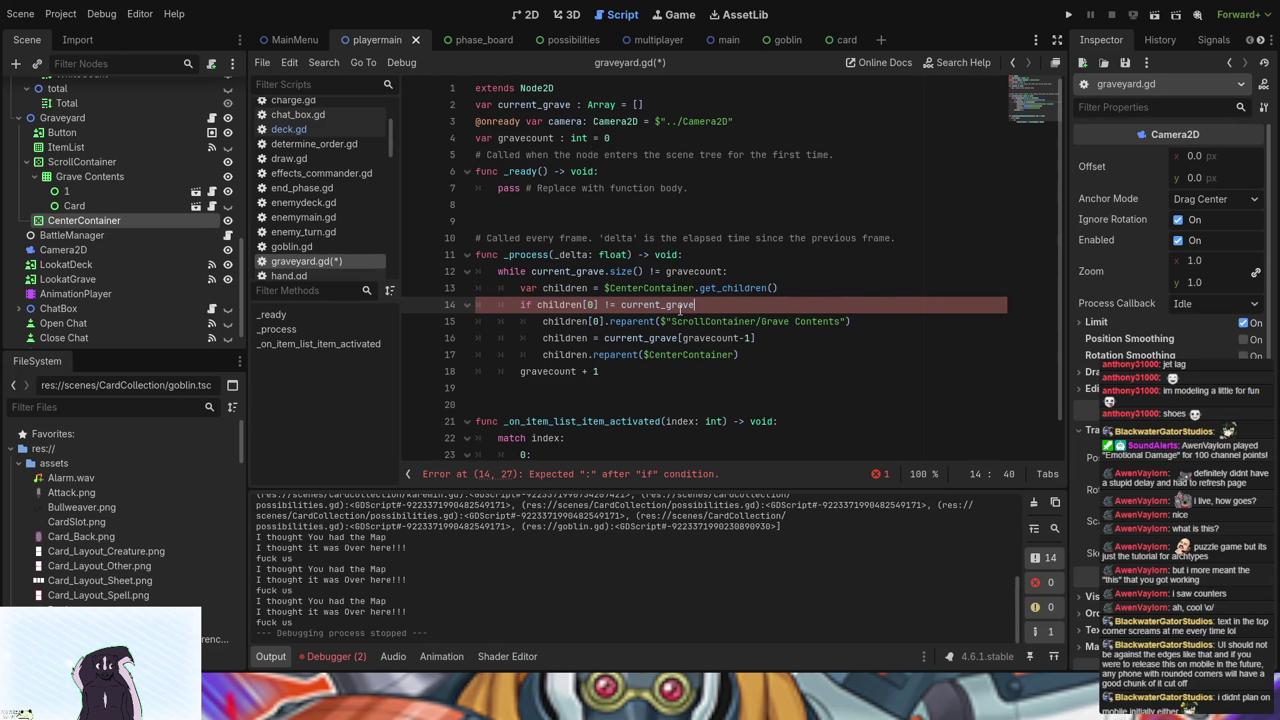
text([)
key(BackSpace)
key(BackSpace)
key(BackSpace)
key(BackSpace)
text(rave)
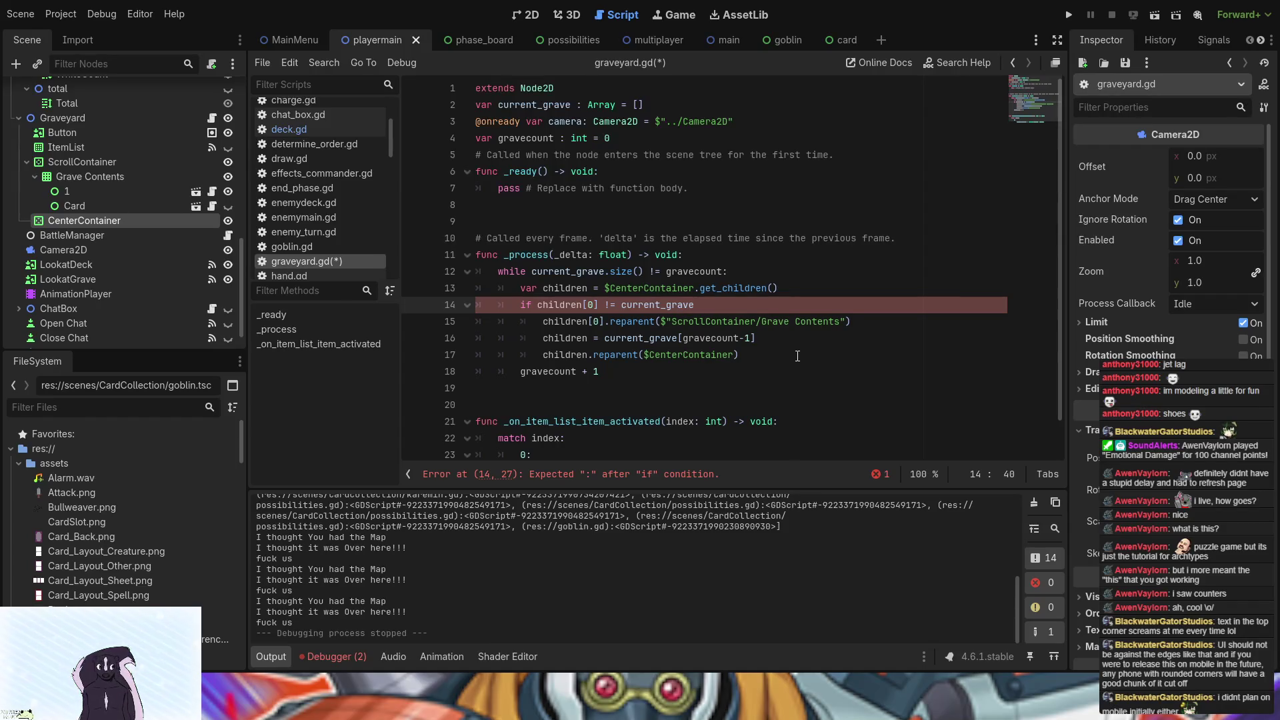
Step: Add a blank line below the first reparent line
drag(751, 338, 684, 338)
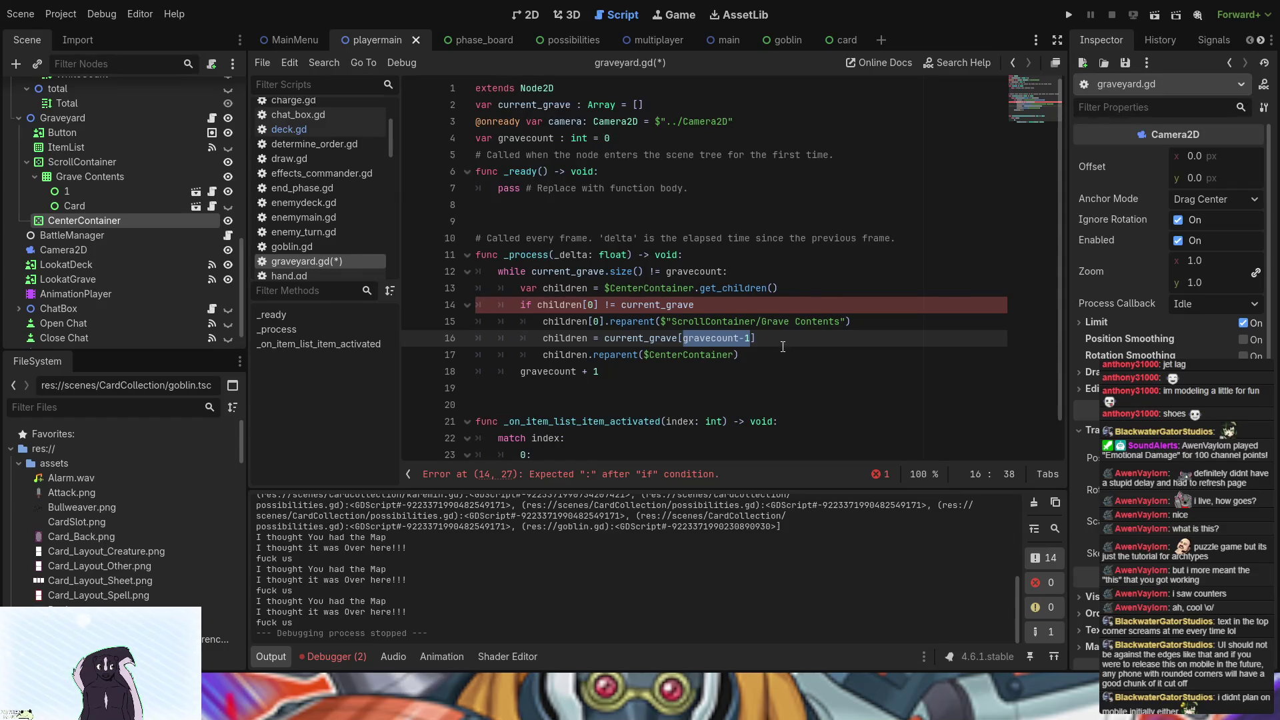
click(869, 327)
key(Return)
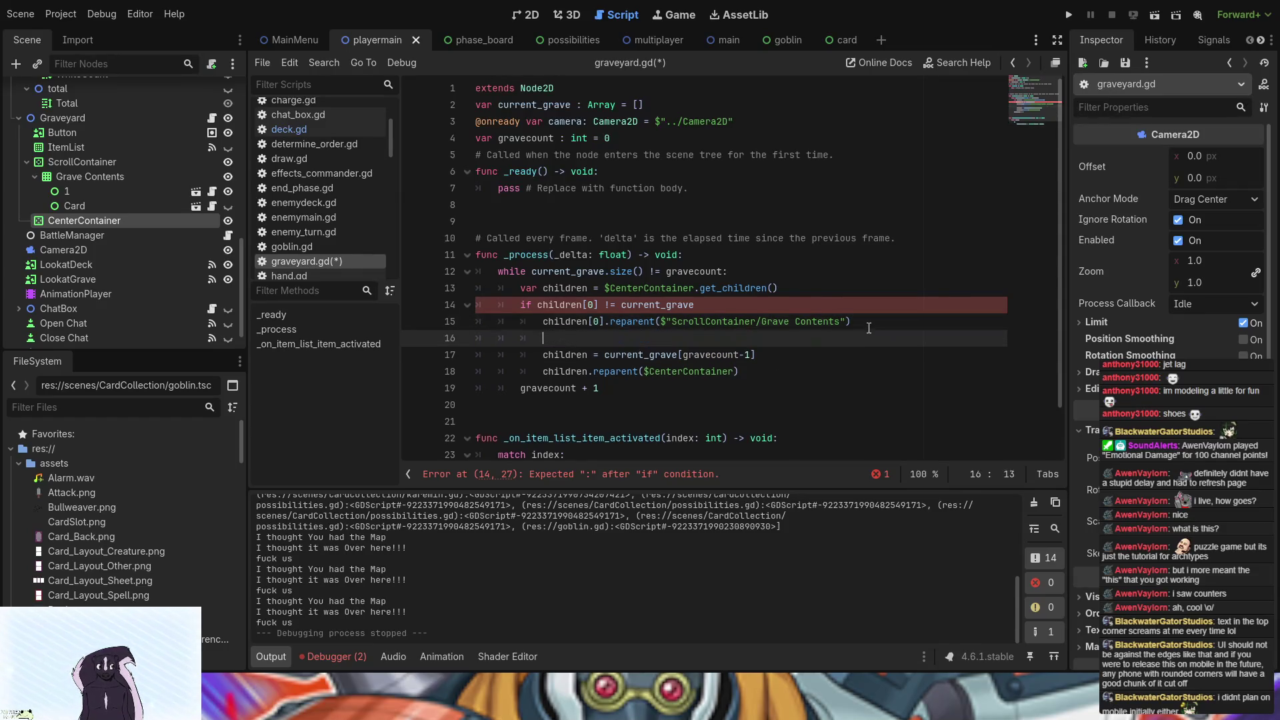
Step: Declare 'var grave_size = current_grave.size()' on a new line 14
key(BackSpace)
key(BackSpace)
key(BackSpace)
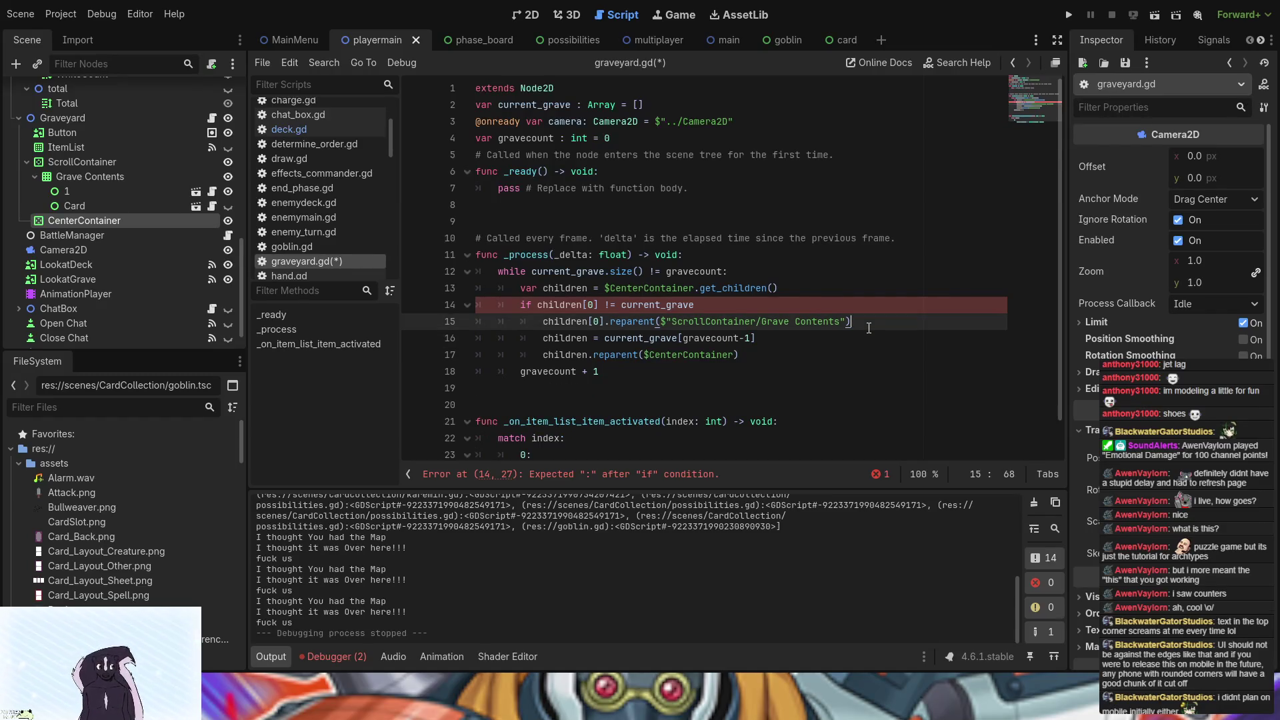
click(813, 290)
key(Return)
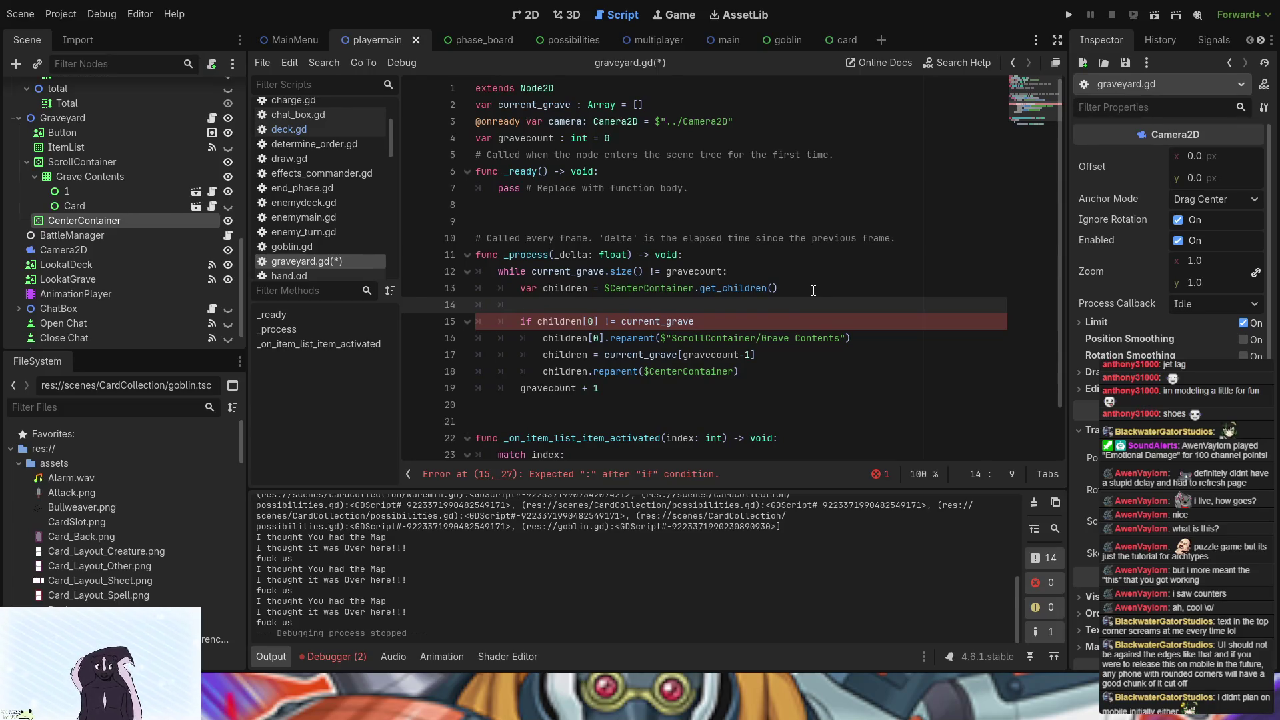
text(grave)
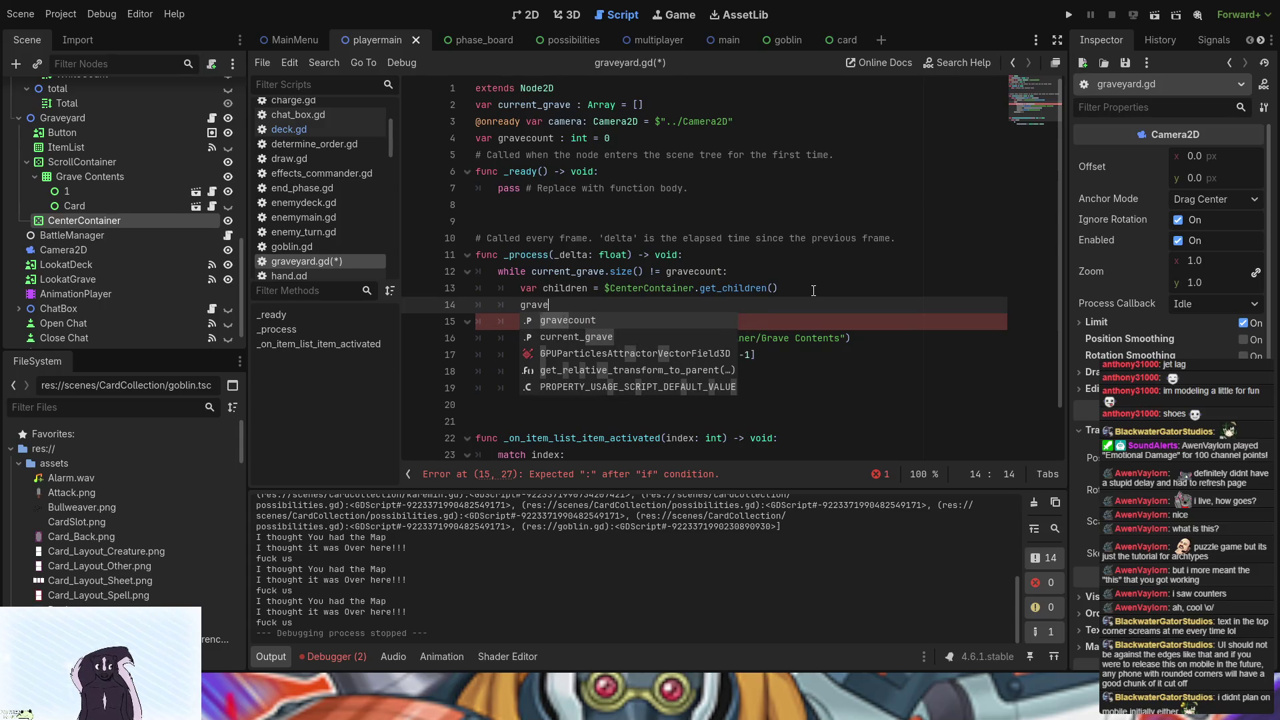
key(BackSpace)
key(BackSpace)
key(BackSpace)
text(var )
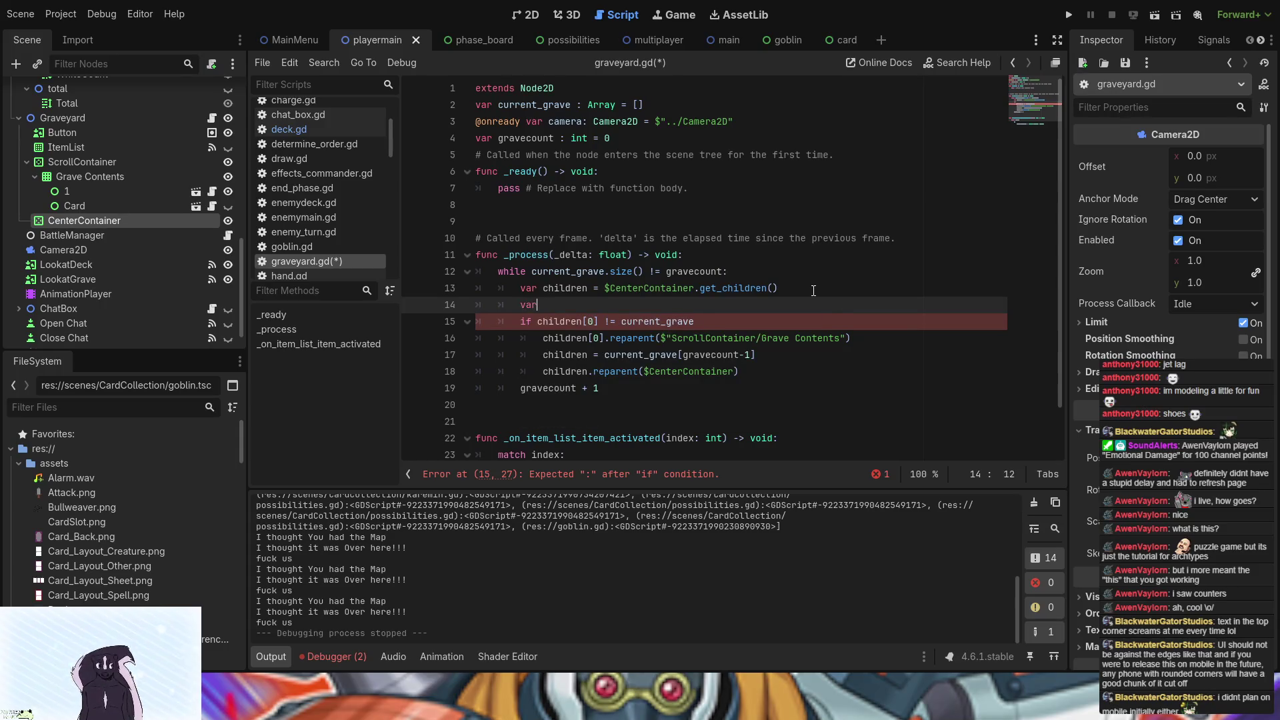
text(grave)
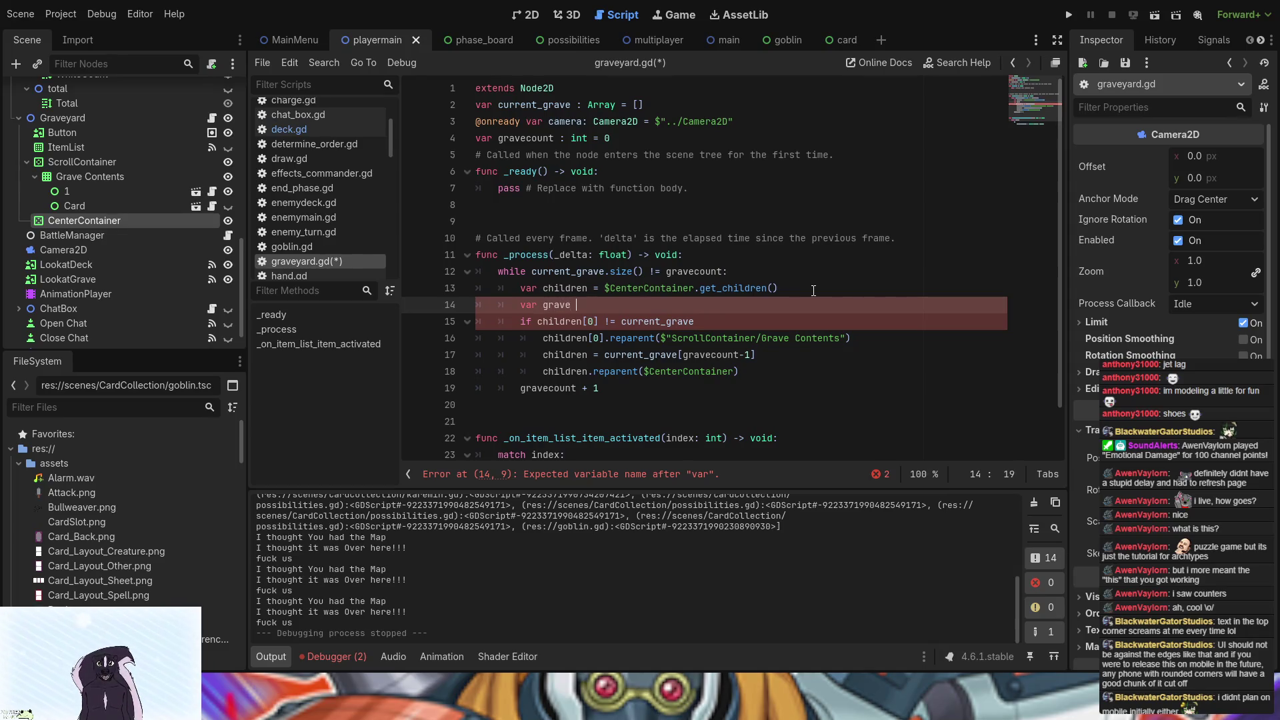
text(_size = cu)
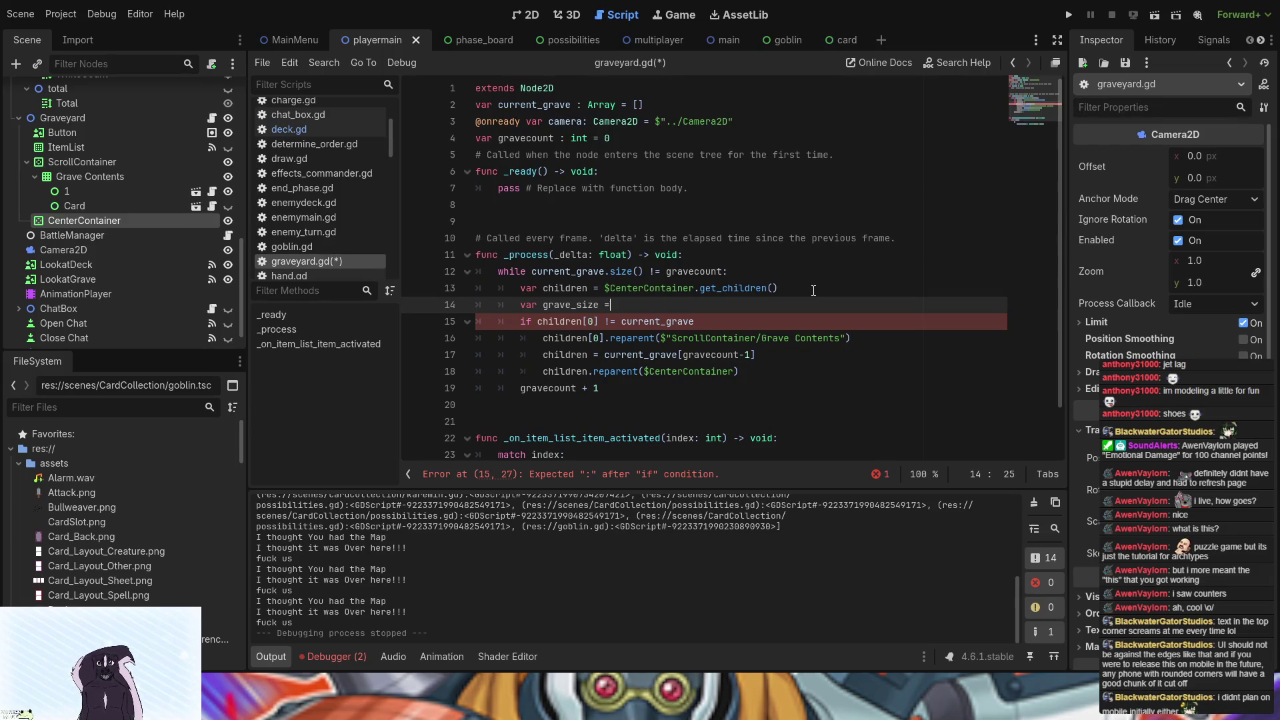
key(Return)
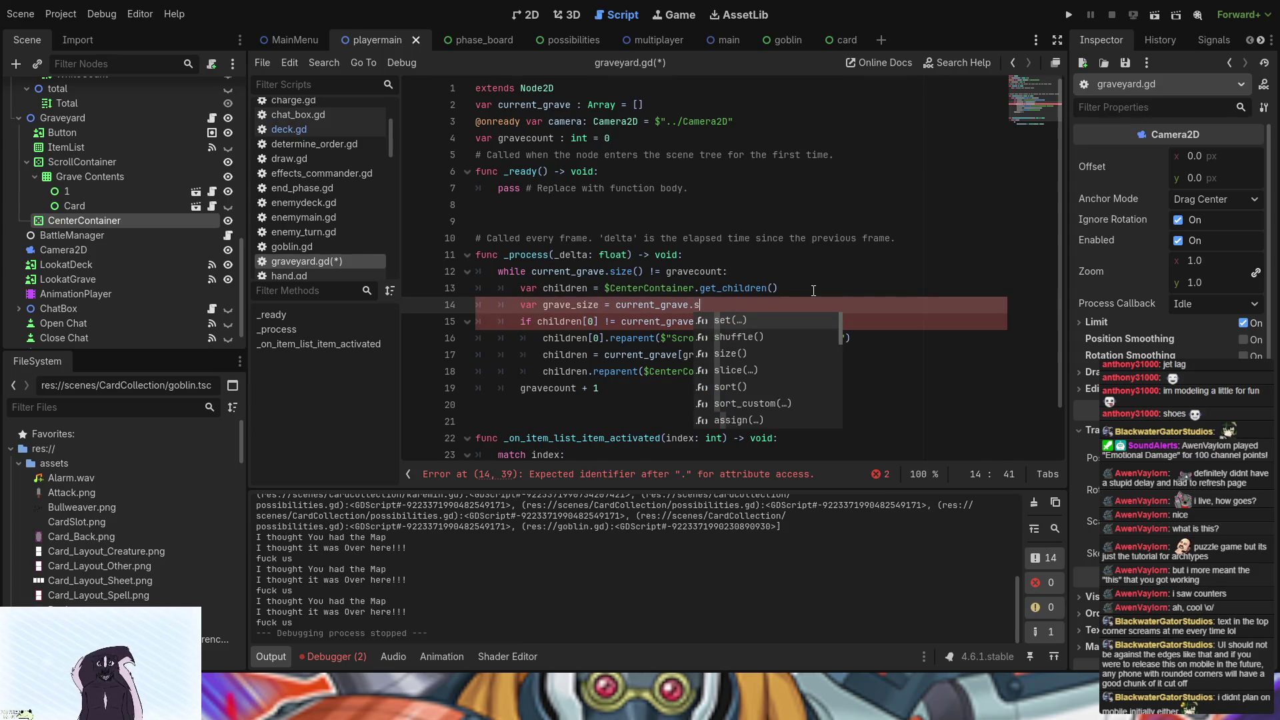
text(size)
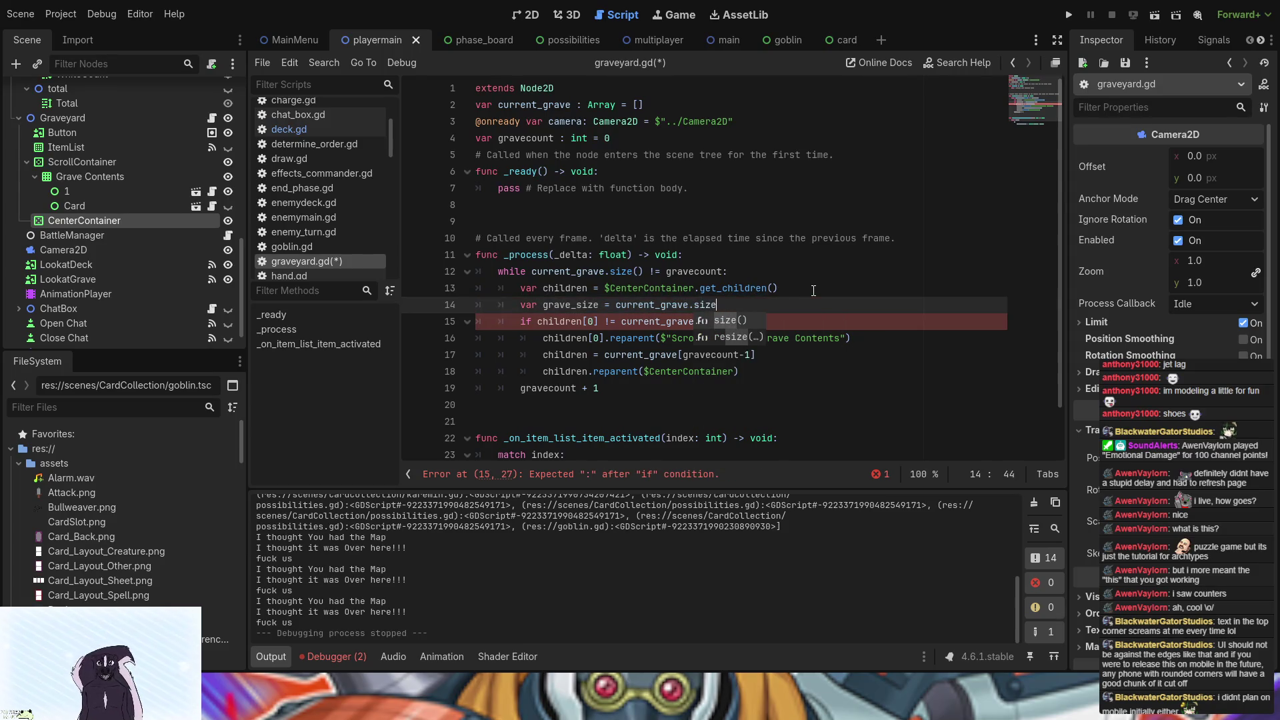
text(()
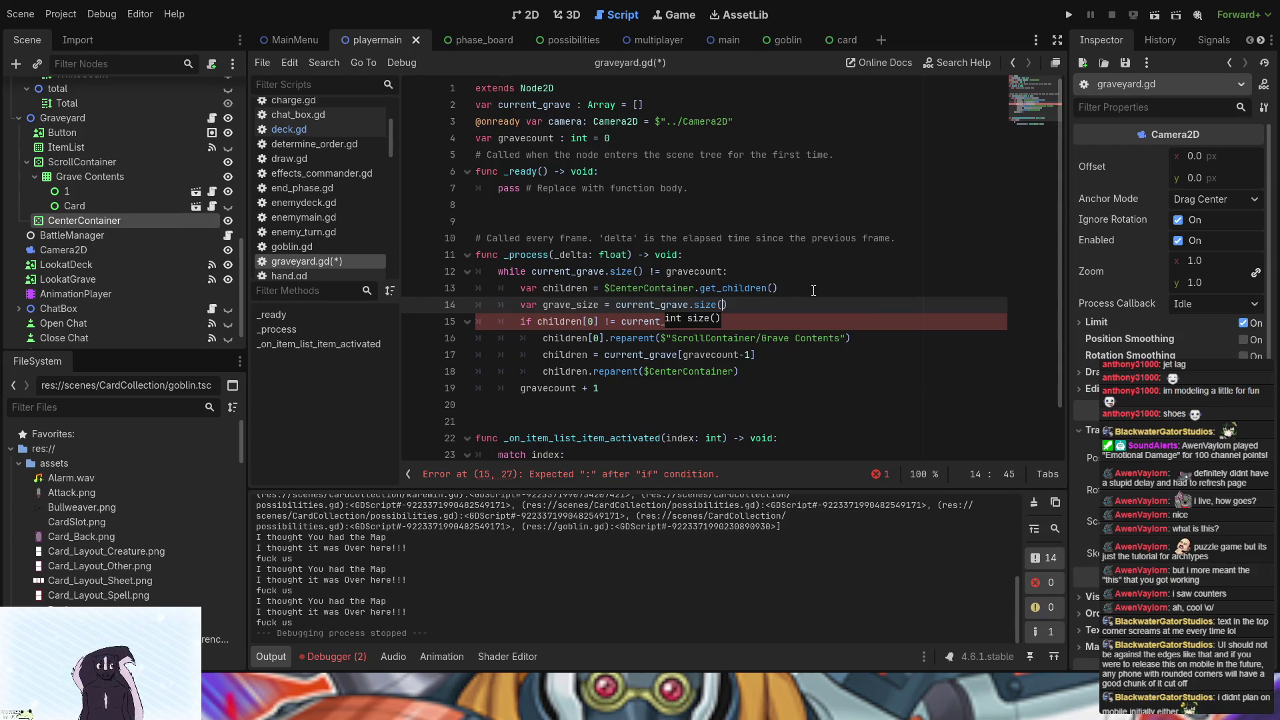
Step: Make the if check compare against current_grave[grave_size], add its colon, and run the game
click(784, 324)
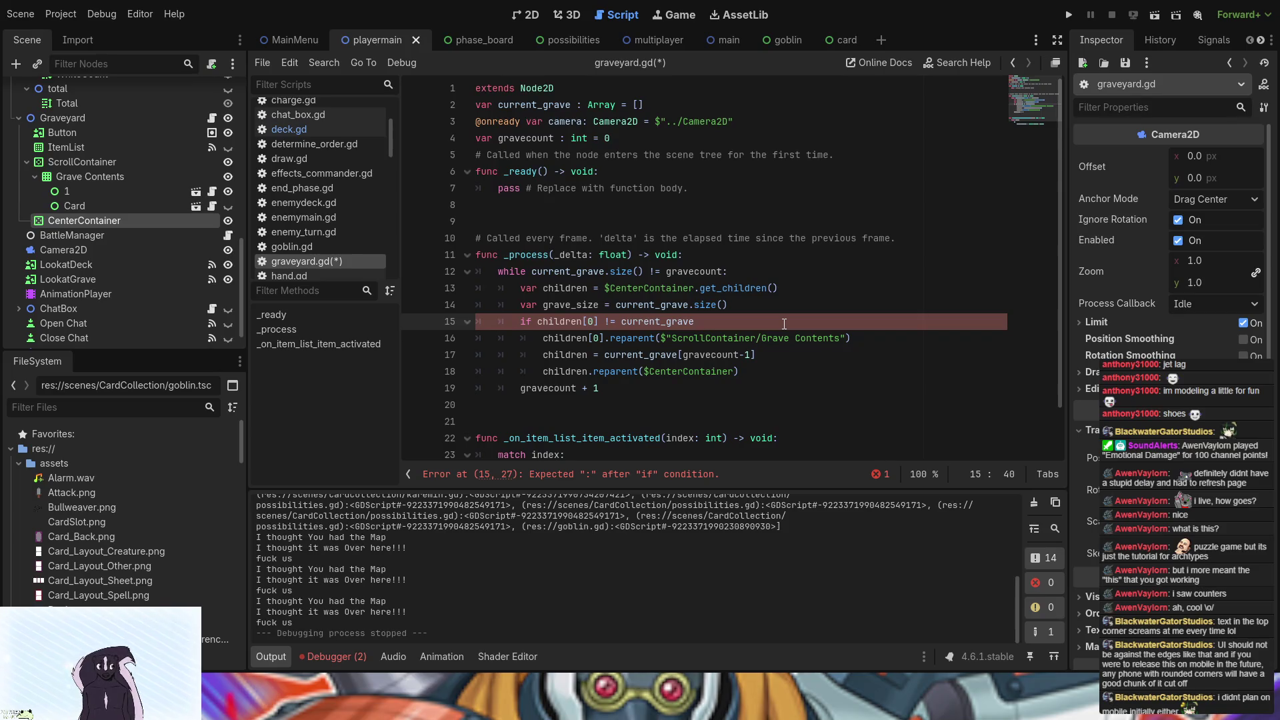
text([gr)
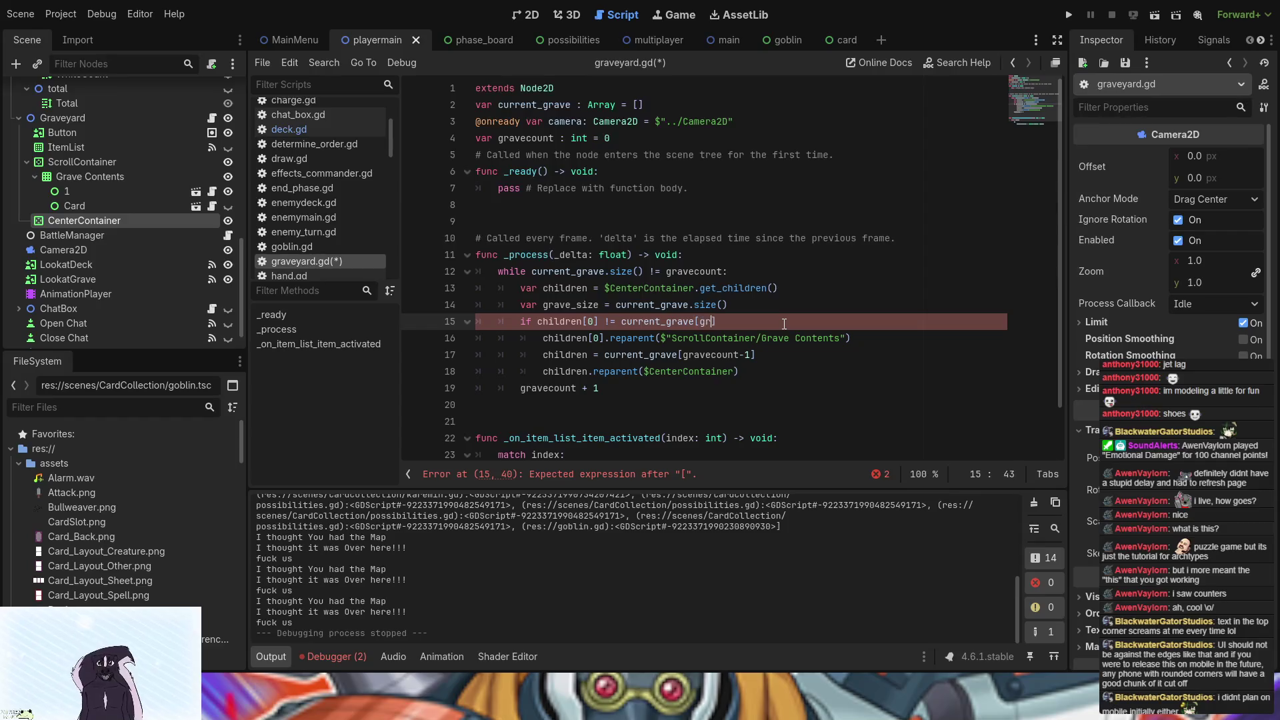
key(Down)
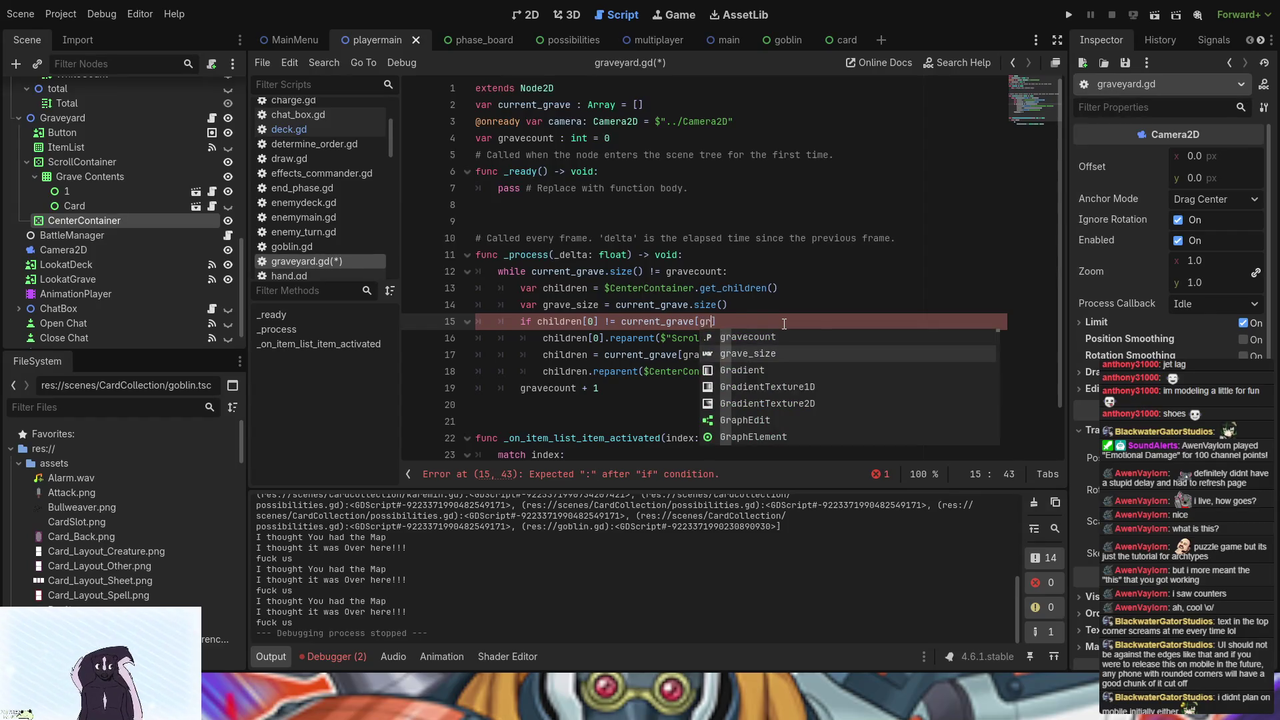
key(Return)
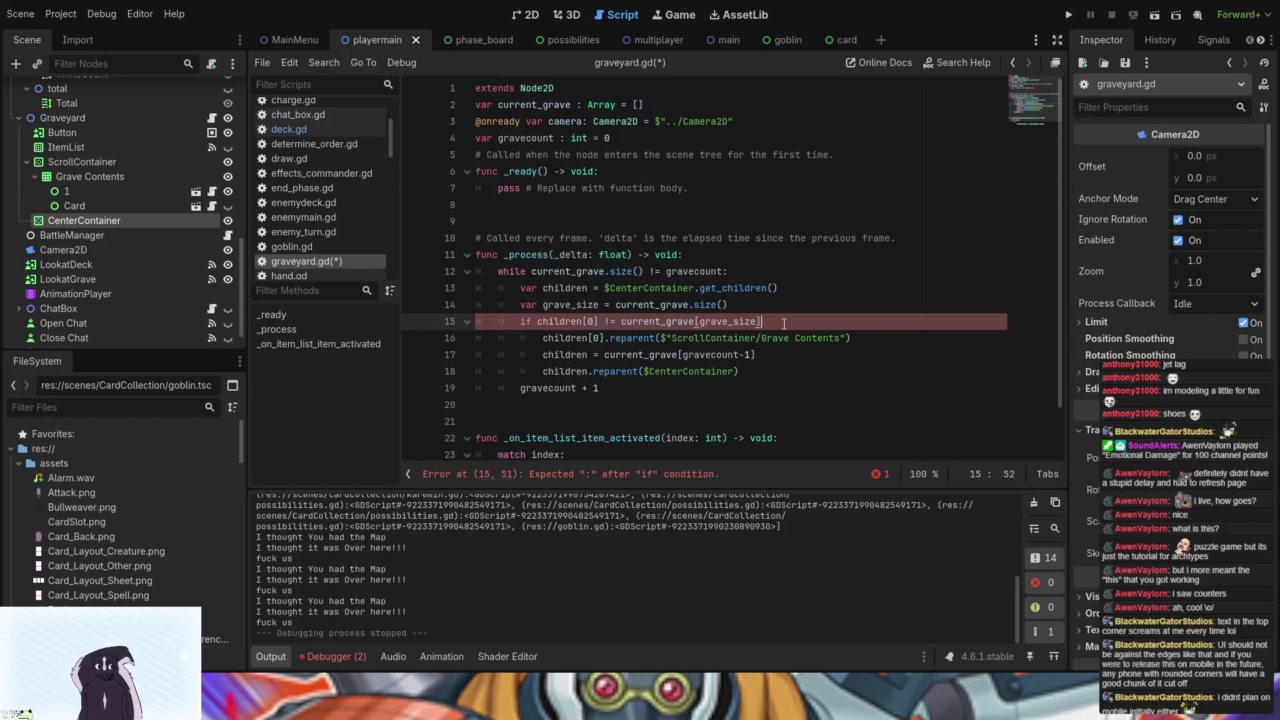
text(:)
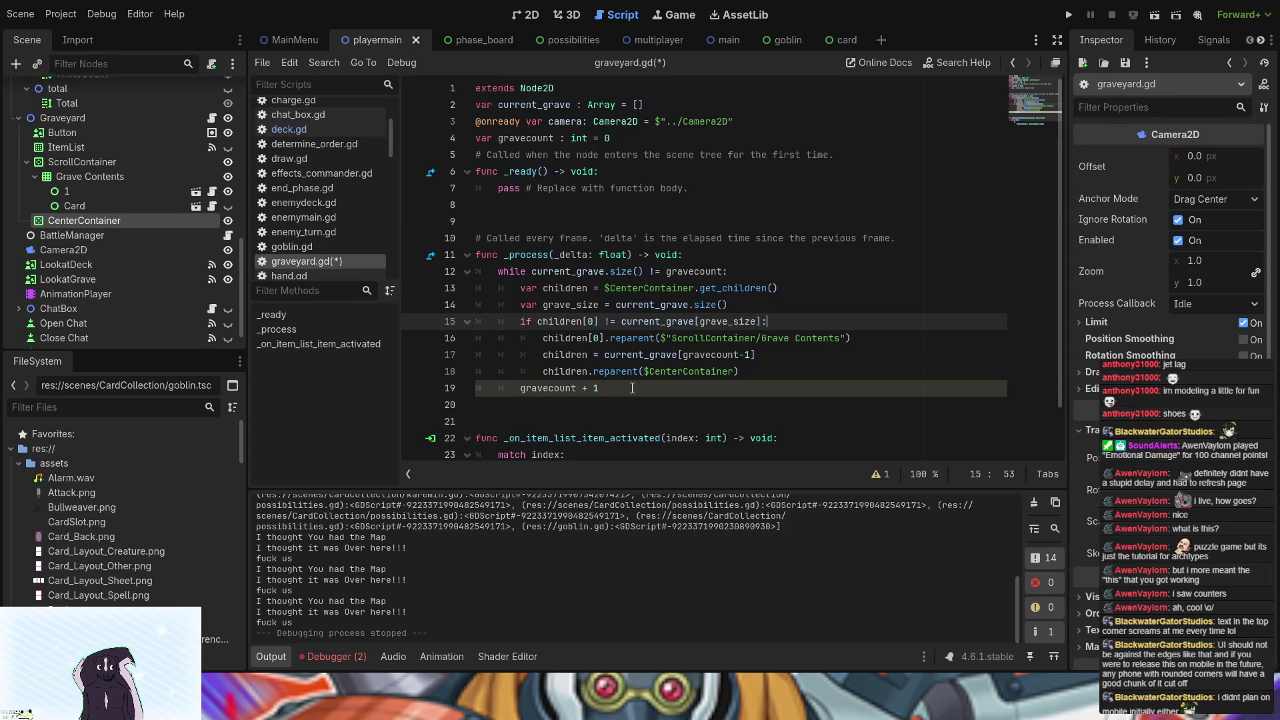
click(1068, 14)
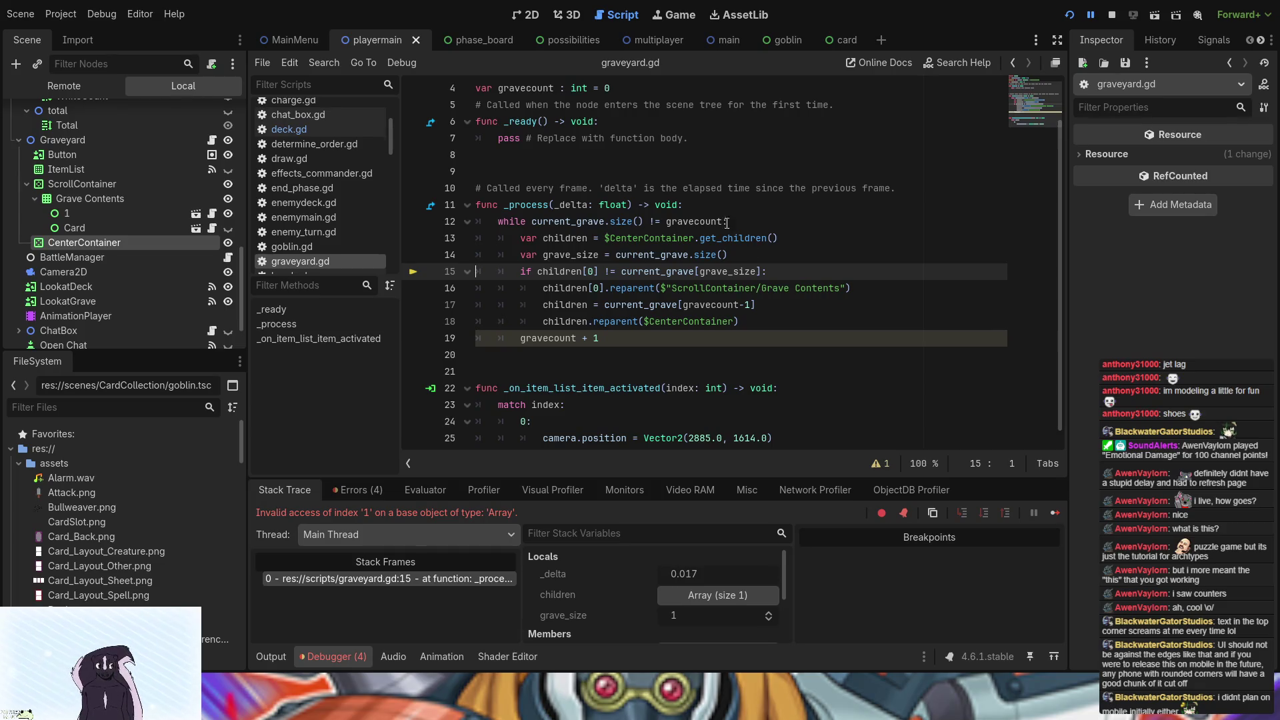
Step: Return to the end of the get_children line in graveyard.gd
click(793, 239)
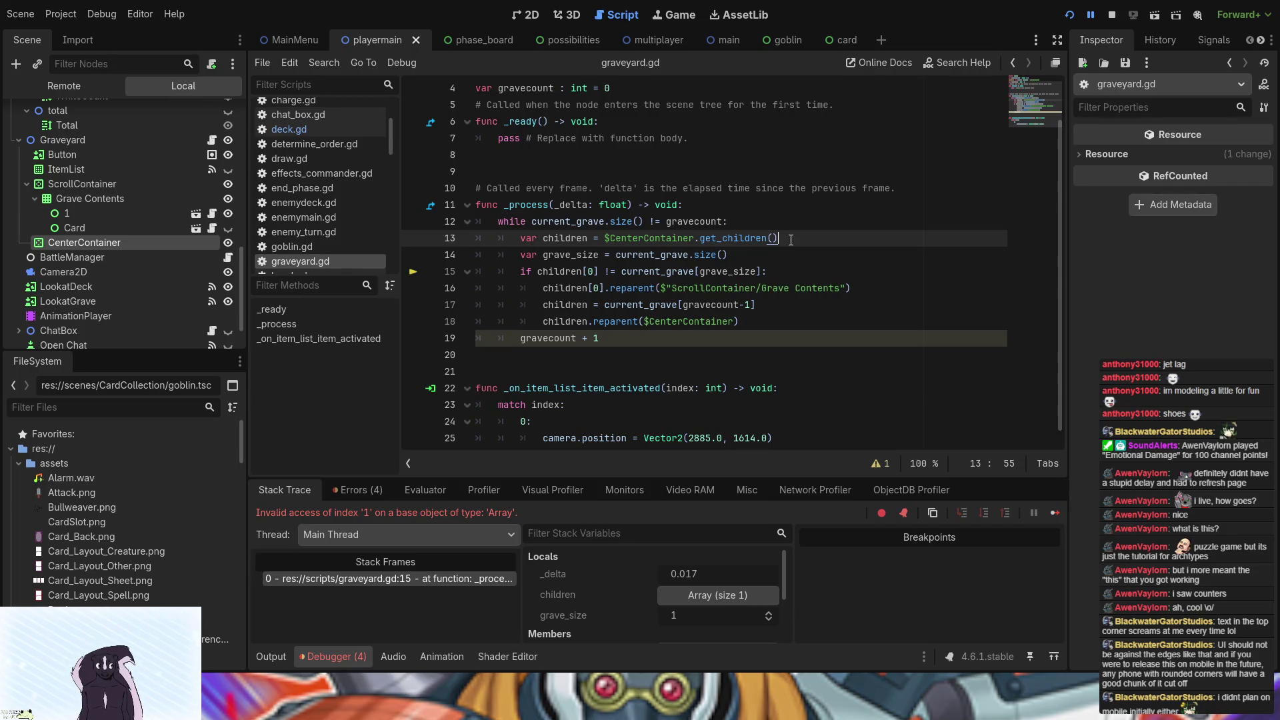
Step: Add an 'if children == null:' block whose first line is gravecount + 1
key(Return)
text(if )
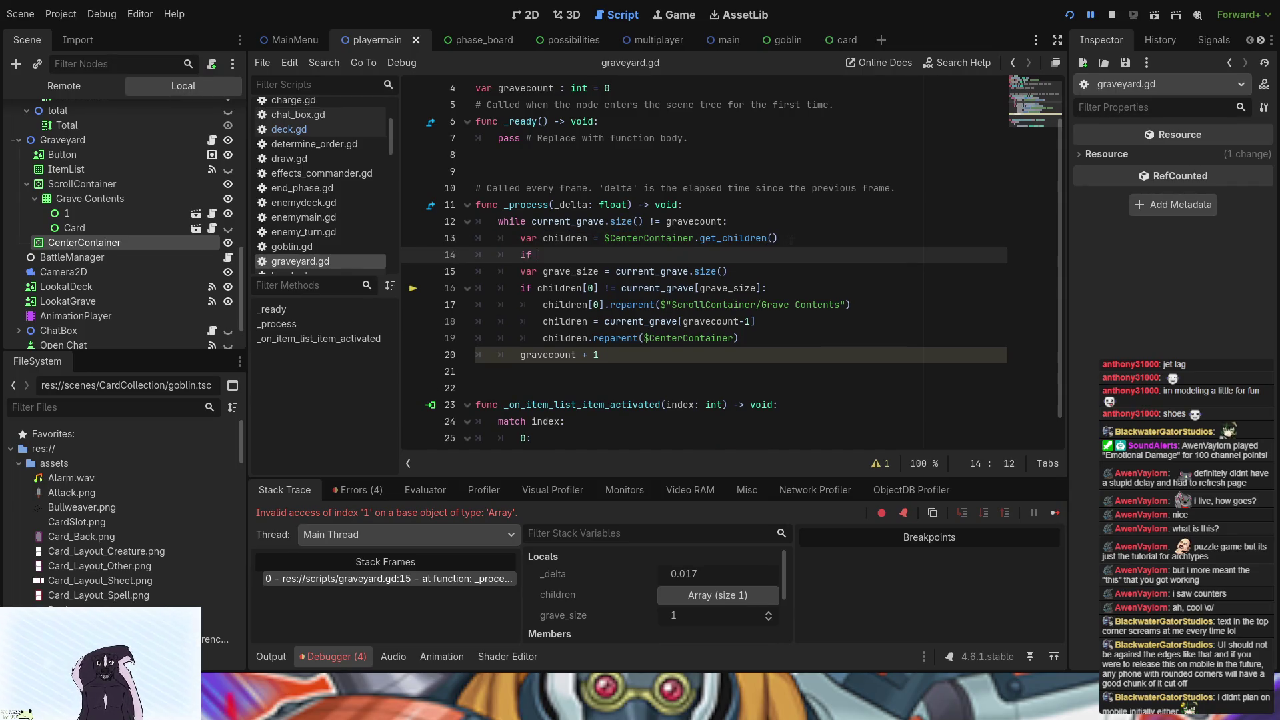
text(children )
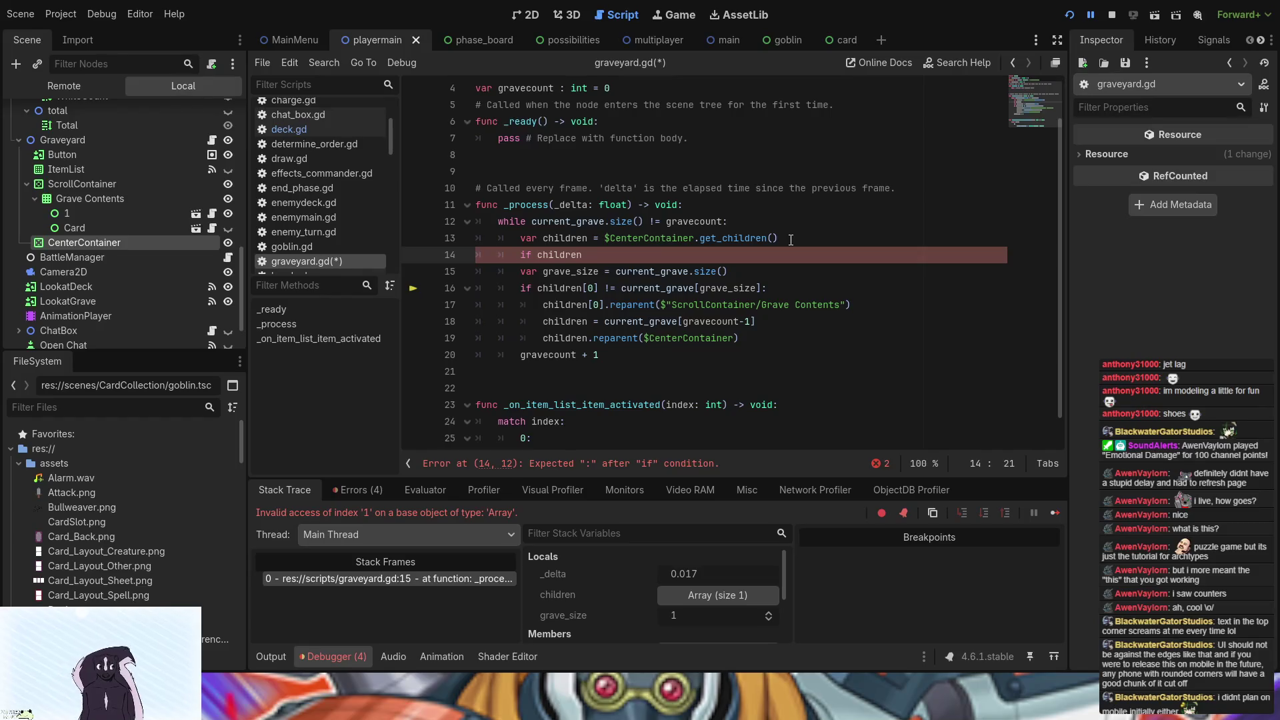
text(== null:)
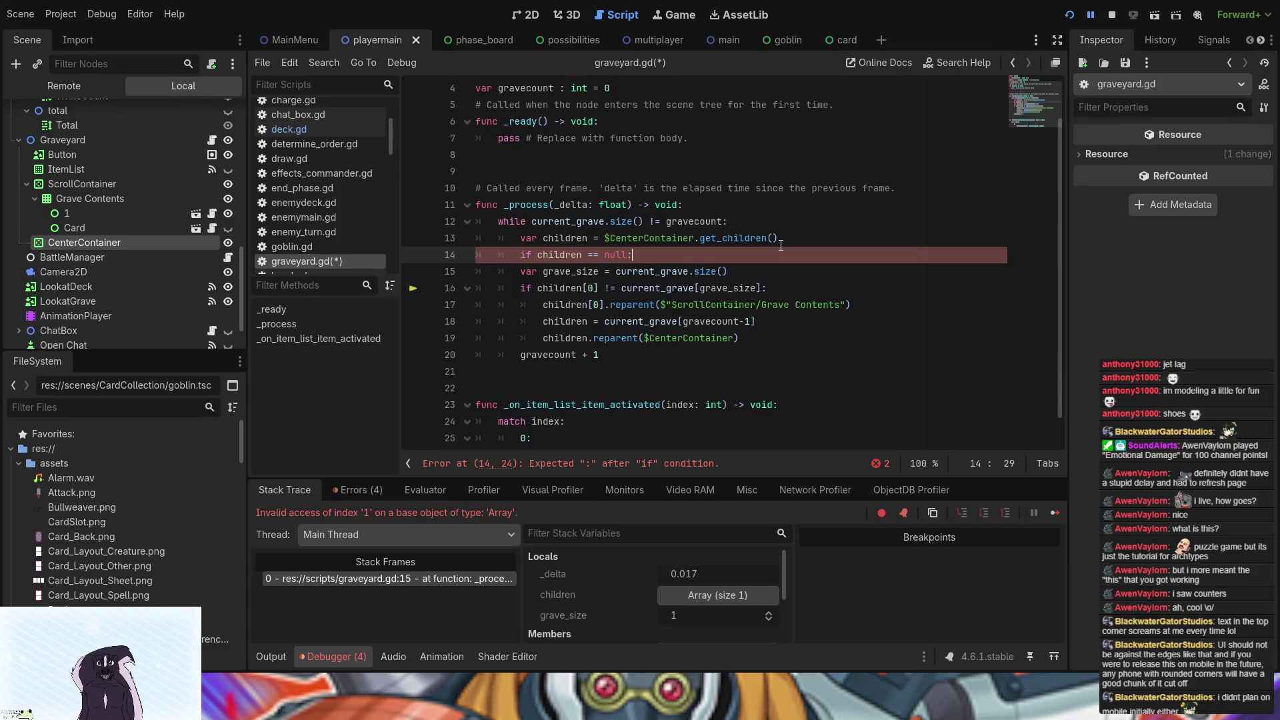
key(Return)
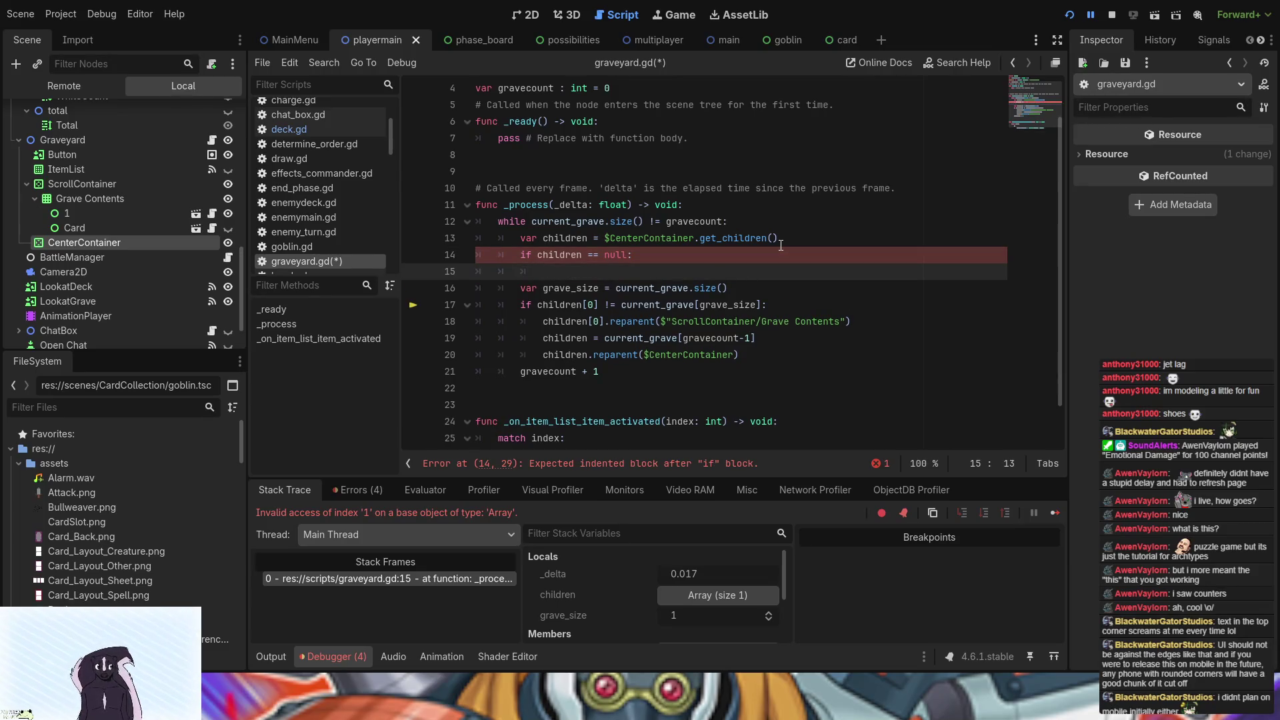
drag(599, 371, 519, 368)
key(ctrl+c)
click(586, 276)
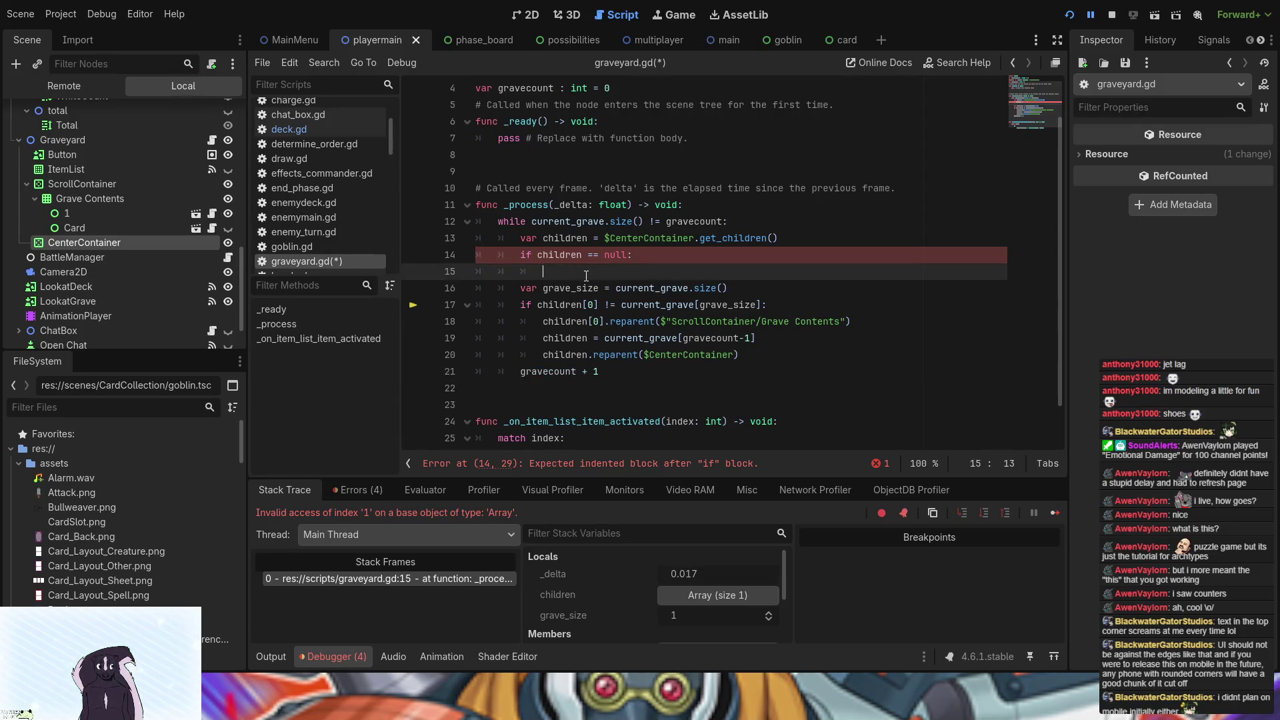
key(ctrl+v)
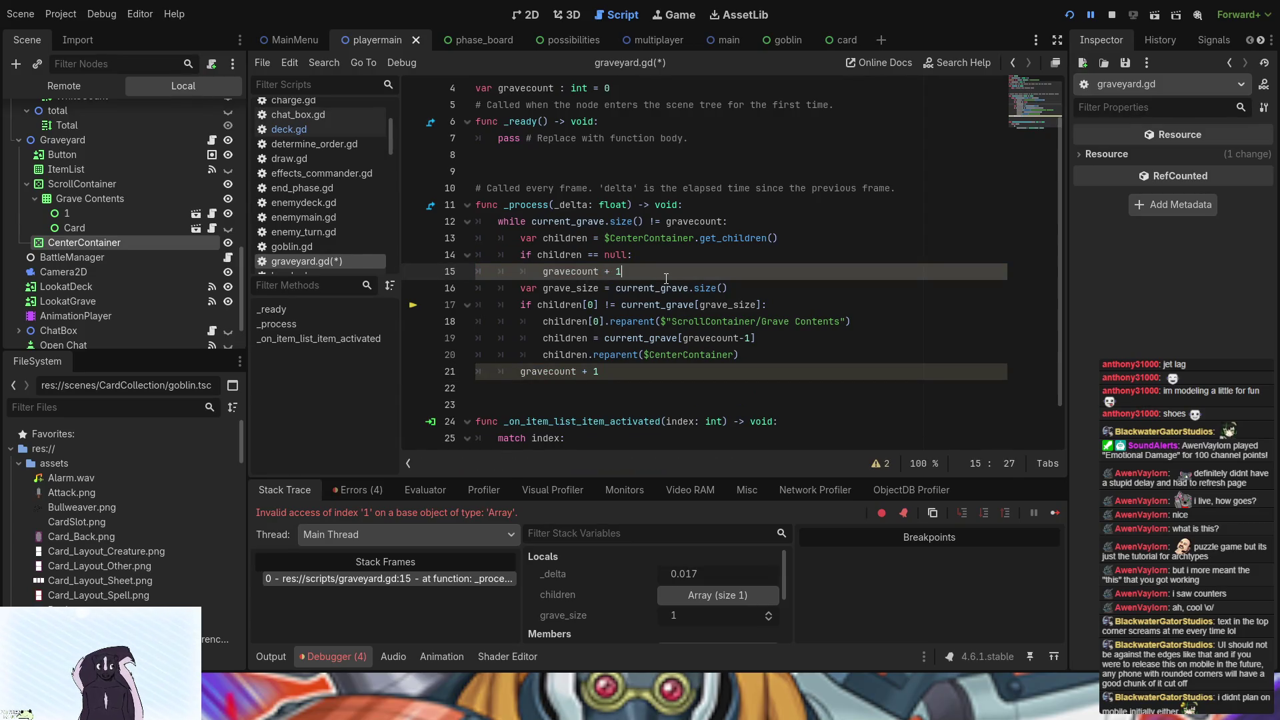
Step: End the null-check block with return, paste the reassign and reparent lines in, and rerun
key(Return)
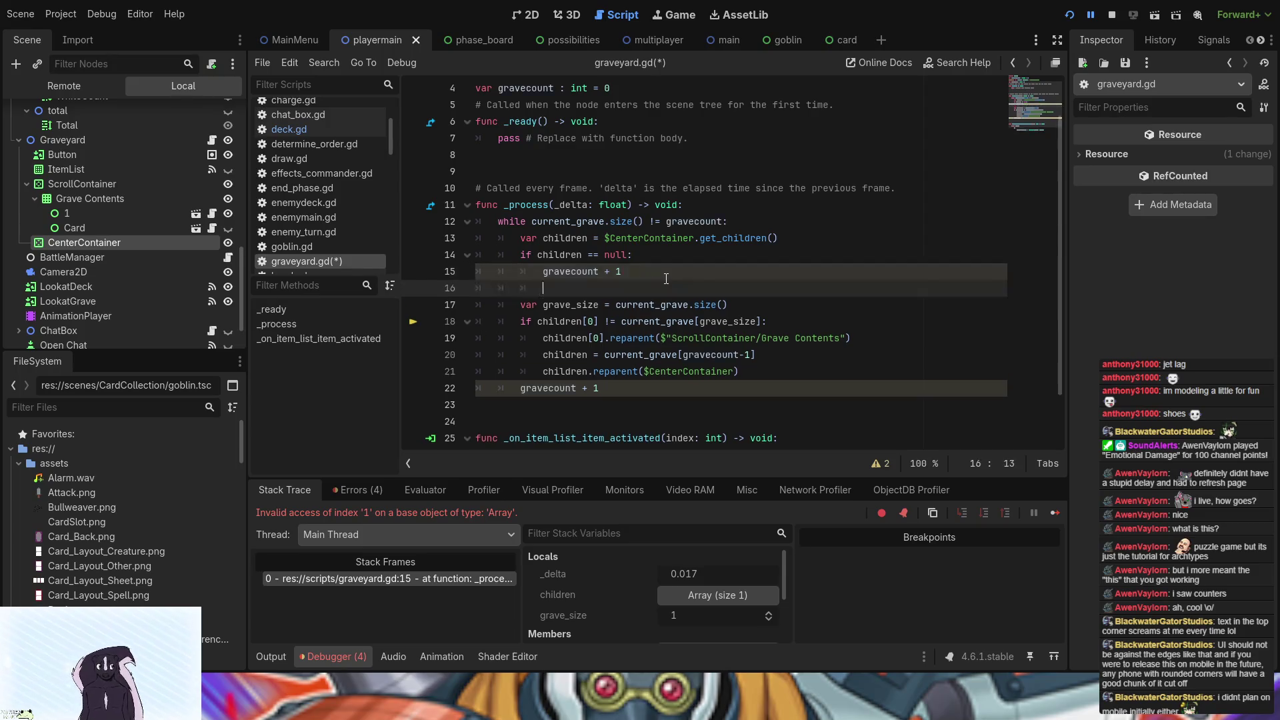
text(return)
drag(588, 287, 545, 287)
drag(738, 371, 543, 355)
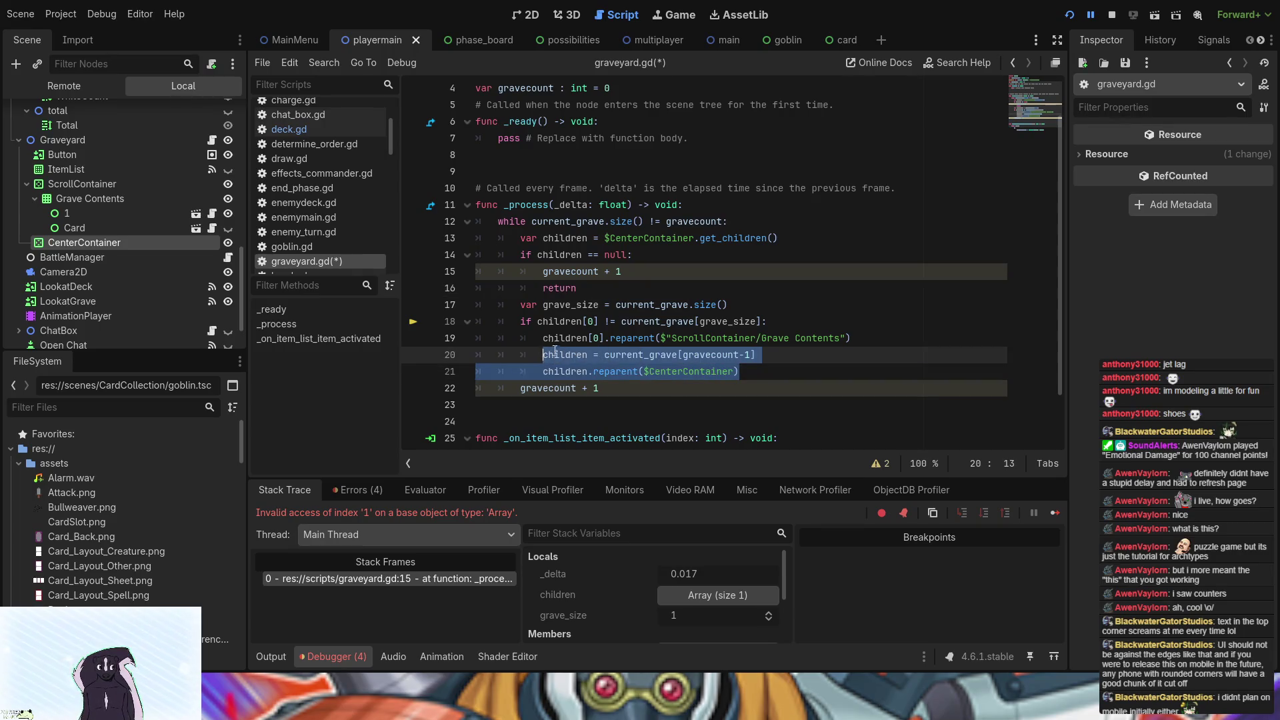
click(625, 285)
click(641, 275)
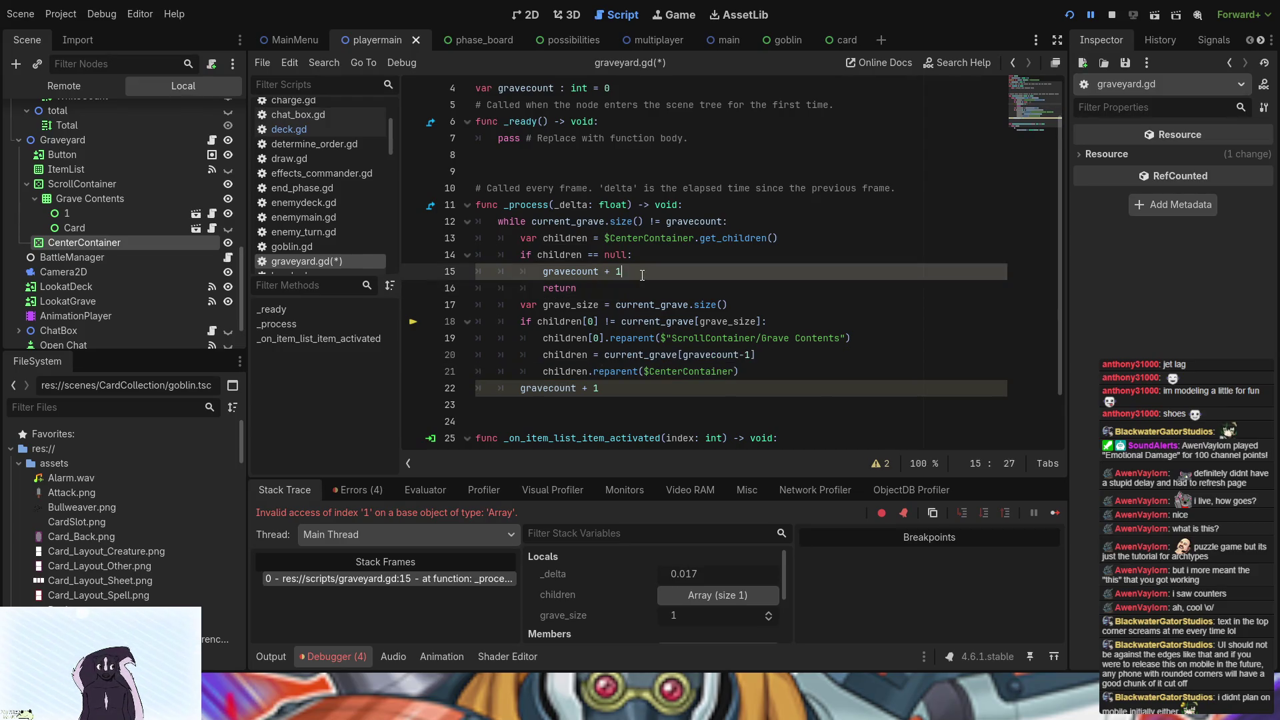
key(Return)
text(children = current_grave[gravecount-1] 			children.reparent($CenterContainer))
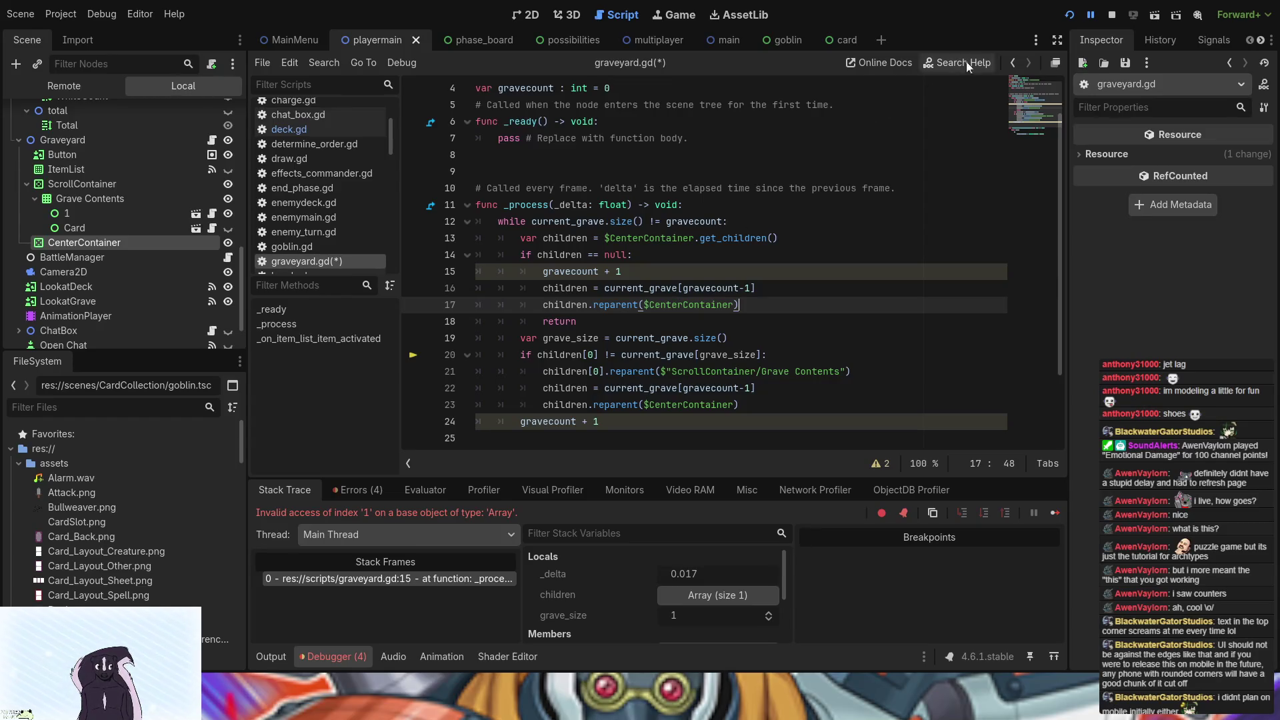
click(1070, 15)
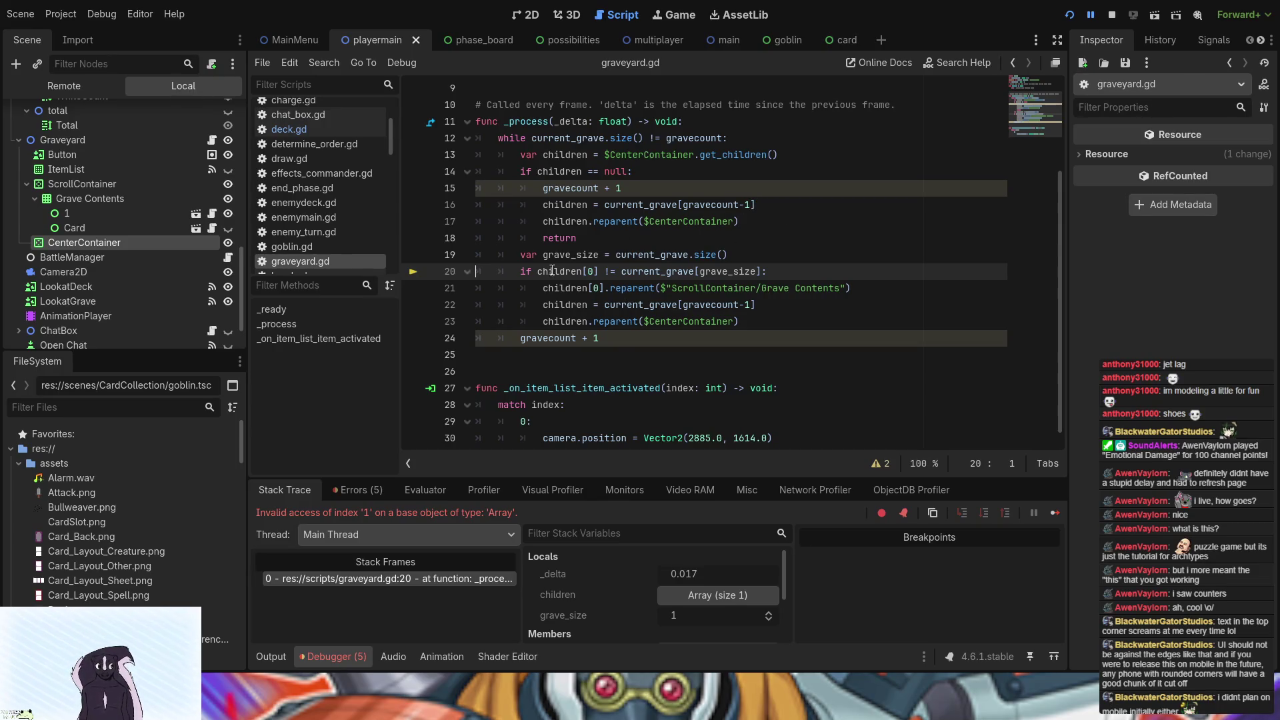
Step: Review the null-check block's children reassignment and return lines
click(561, 238)
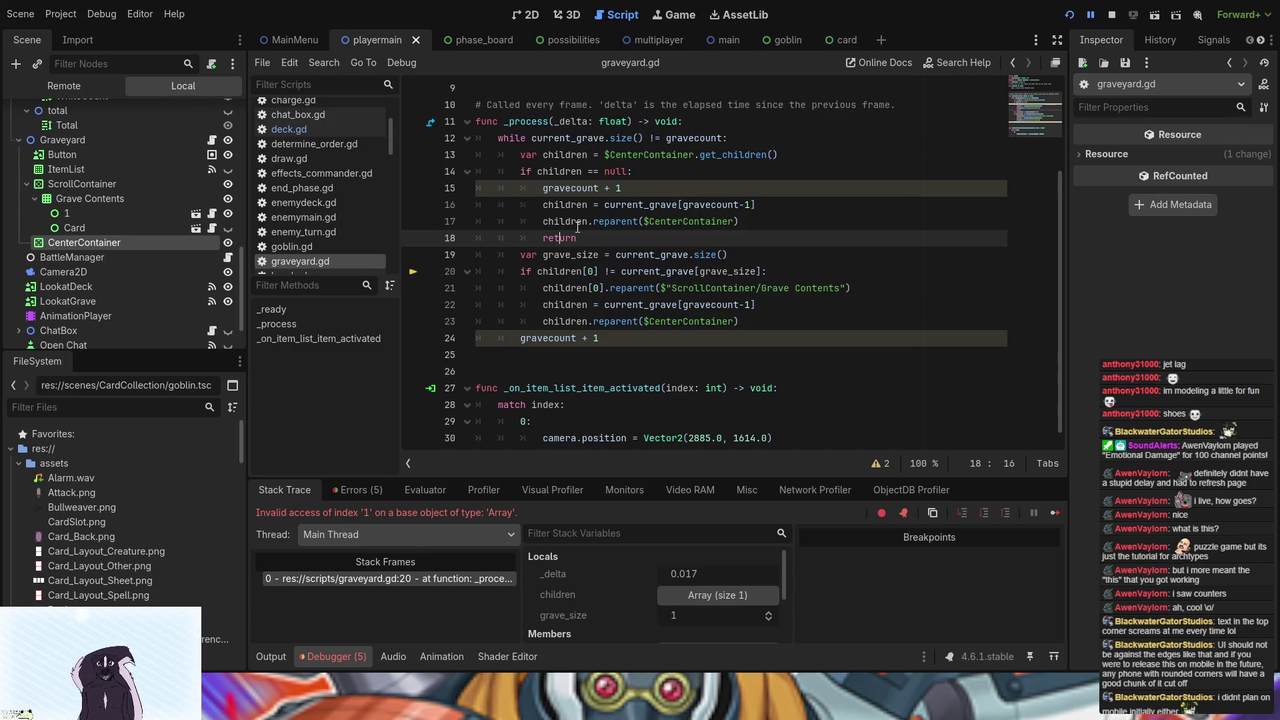
mouse_move(795, 212)
mouse_down()
mouse_move(467, 209)
mouse_move(758, 204)
mouse_up()
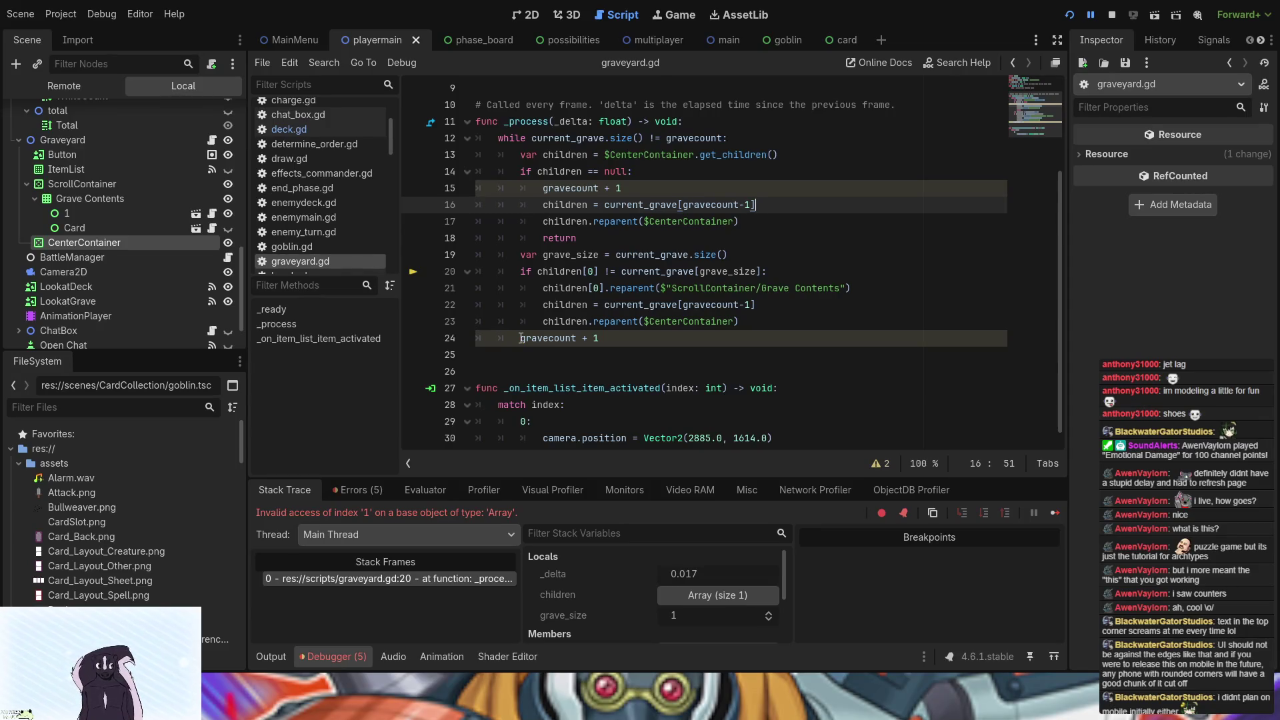
click(588, 238)
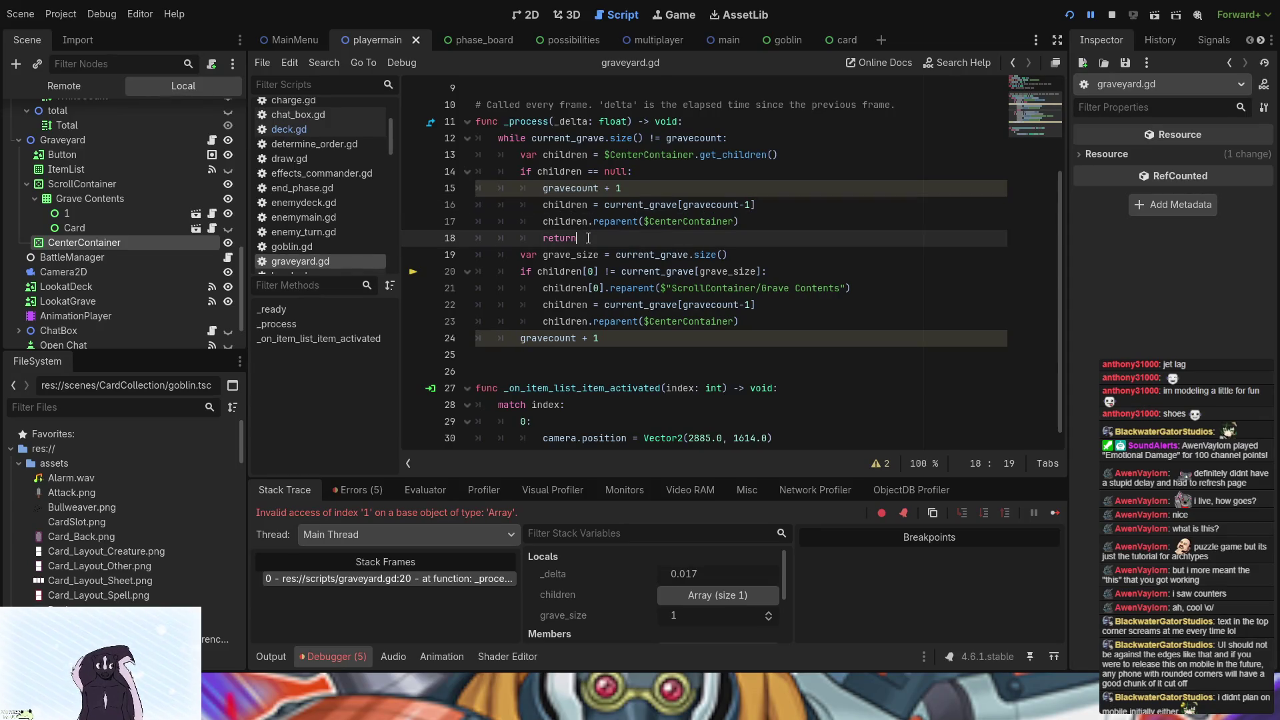
Step: Change both gravecount + 1 statements, on lines 15 and 24, to gravecount += 1
click(579, 171)
click(575, 188)
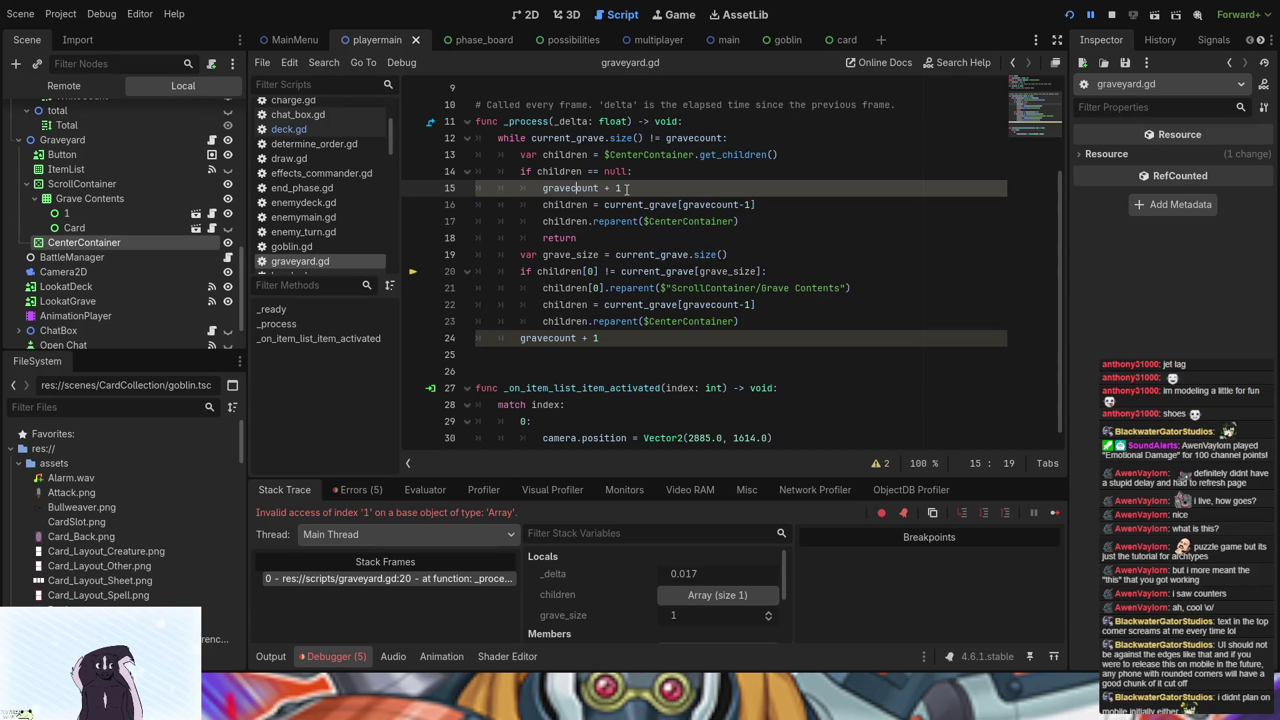
text(=)
click(591, 337)
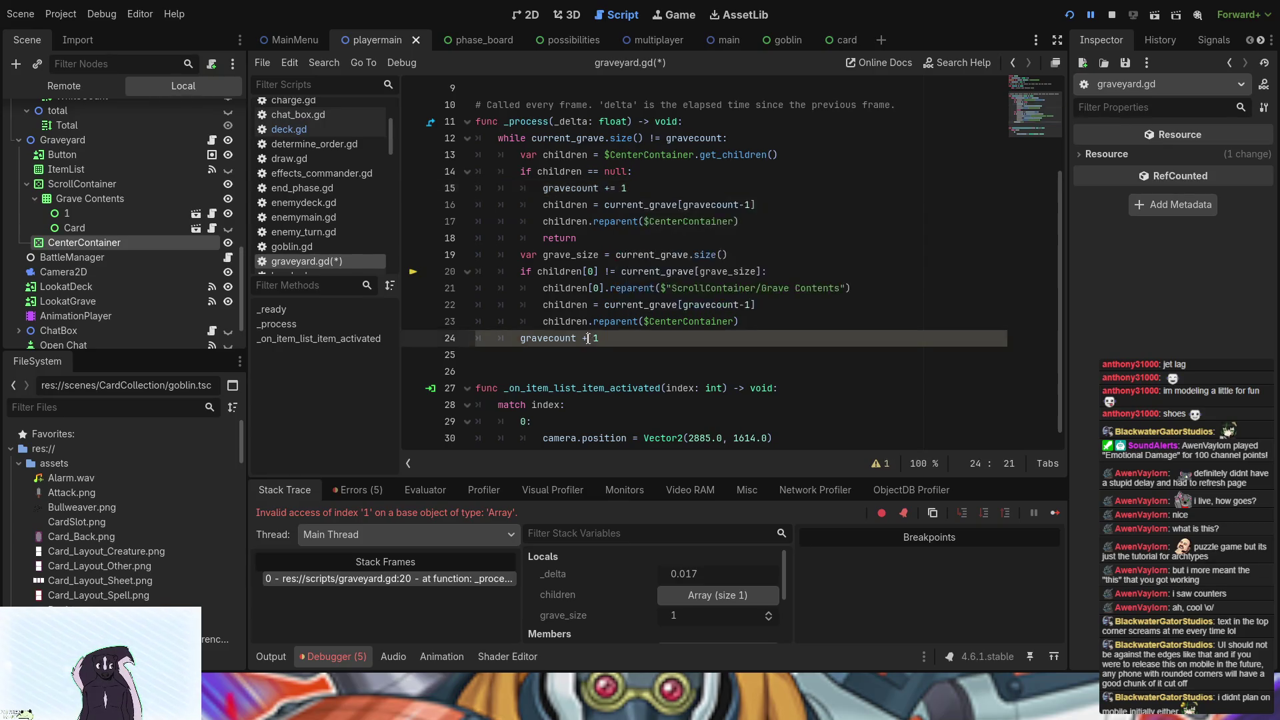
text(=)
Step: Append -1 to grave_size in the line 20 check, then save and rerun the game
click(558, 288)
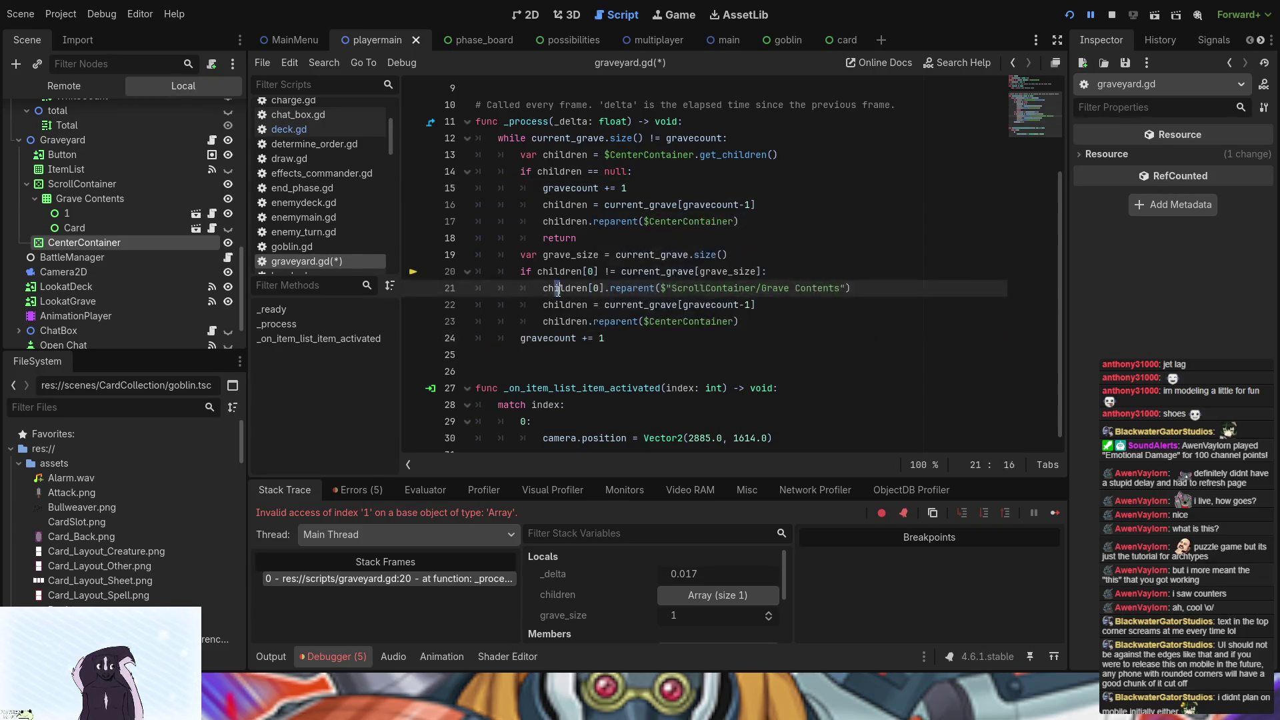
click(632, 312)
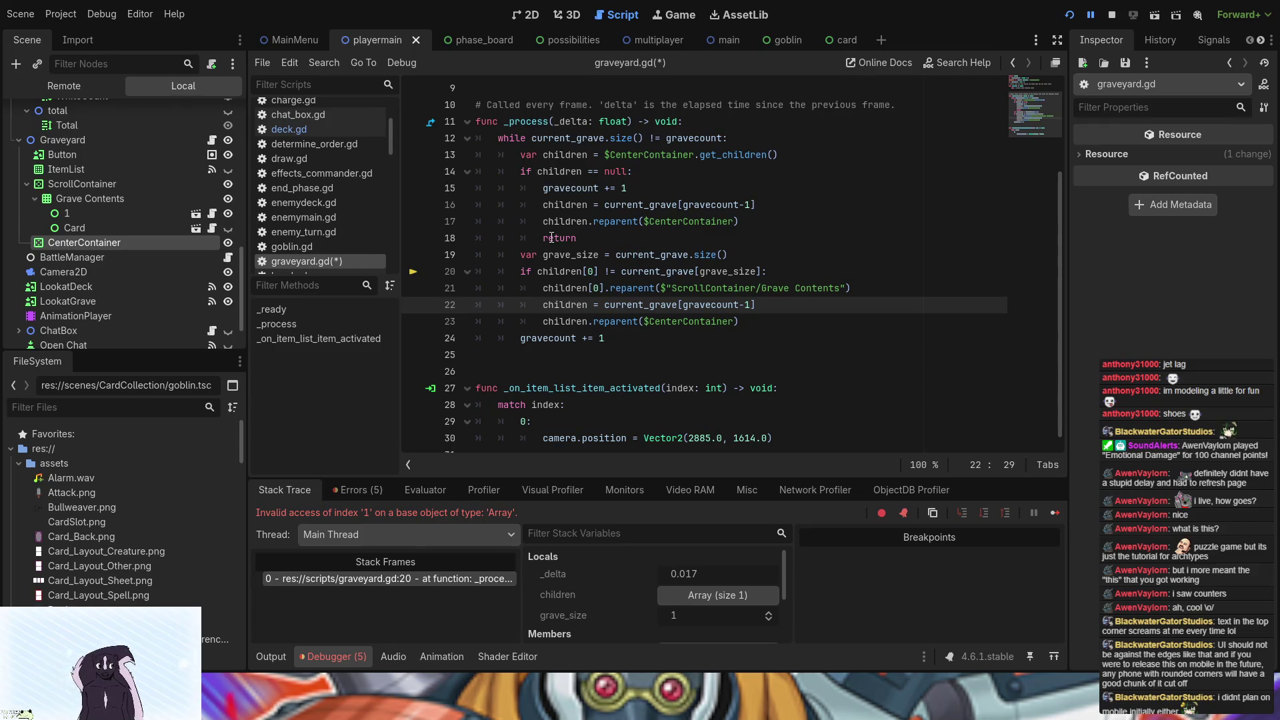
click(577, 204)
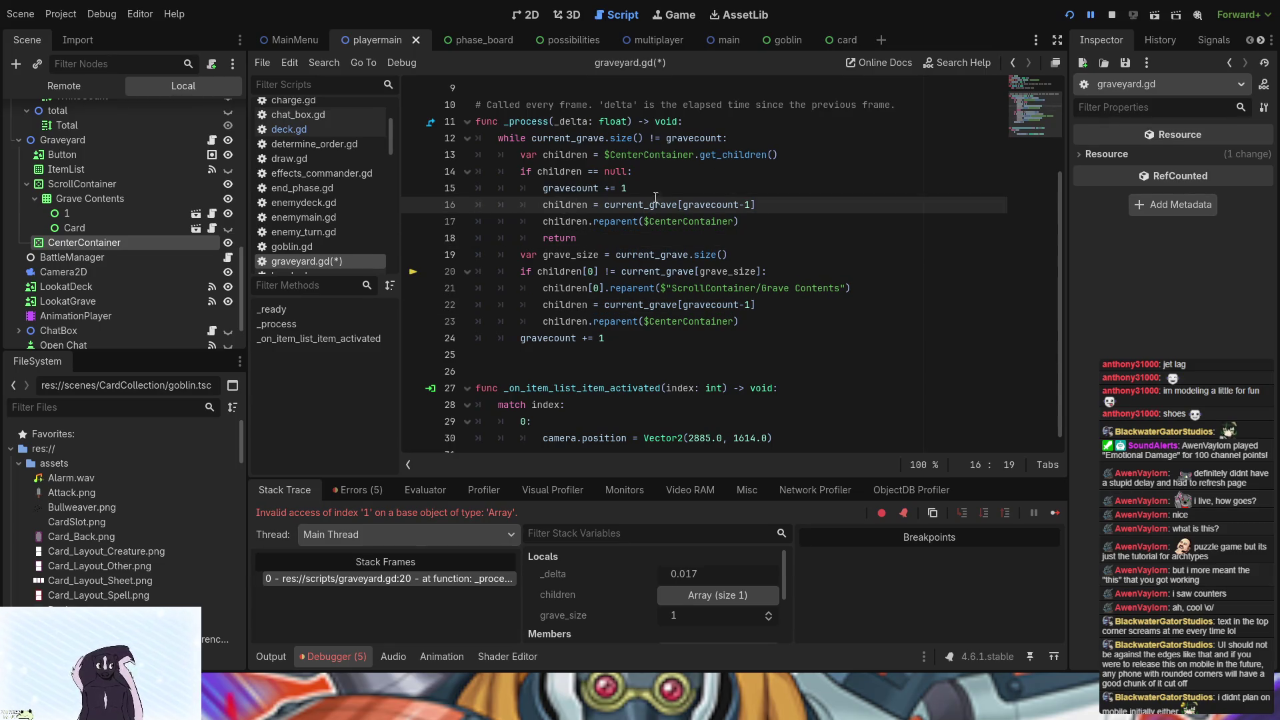
click(1068, 15)
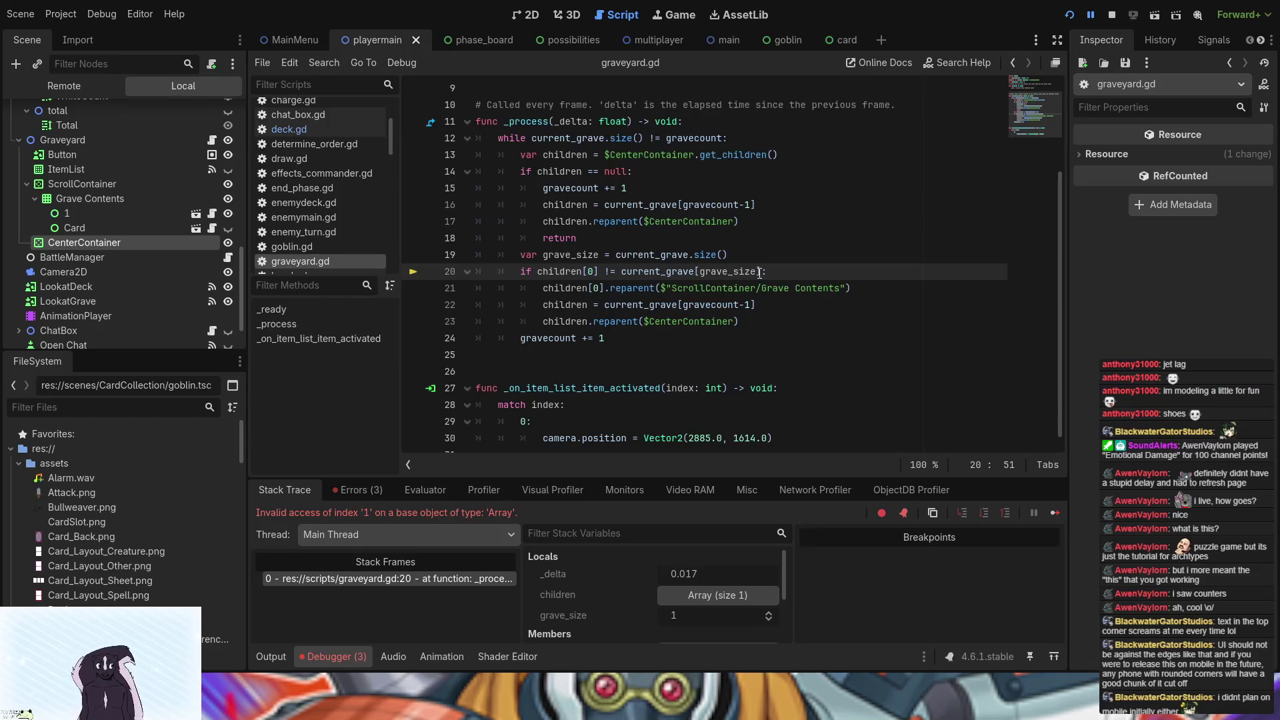
text(-1)
click(1069, 15)
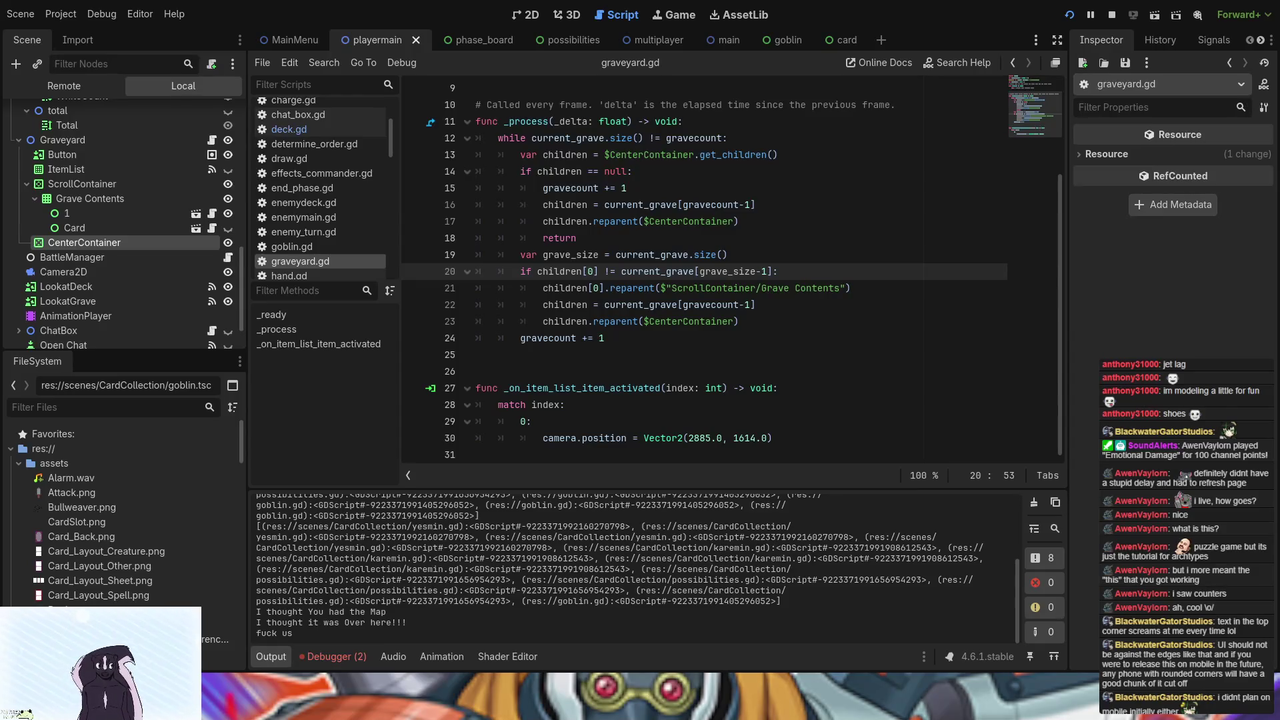
click(61, 87)
Step: Inspect the live Camera2D and Graveyard nodes under Main > PlayerMain in the remote tree
click(18, 127)
click(27, 142)
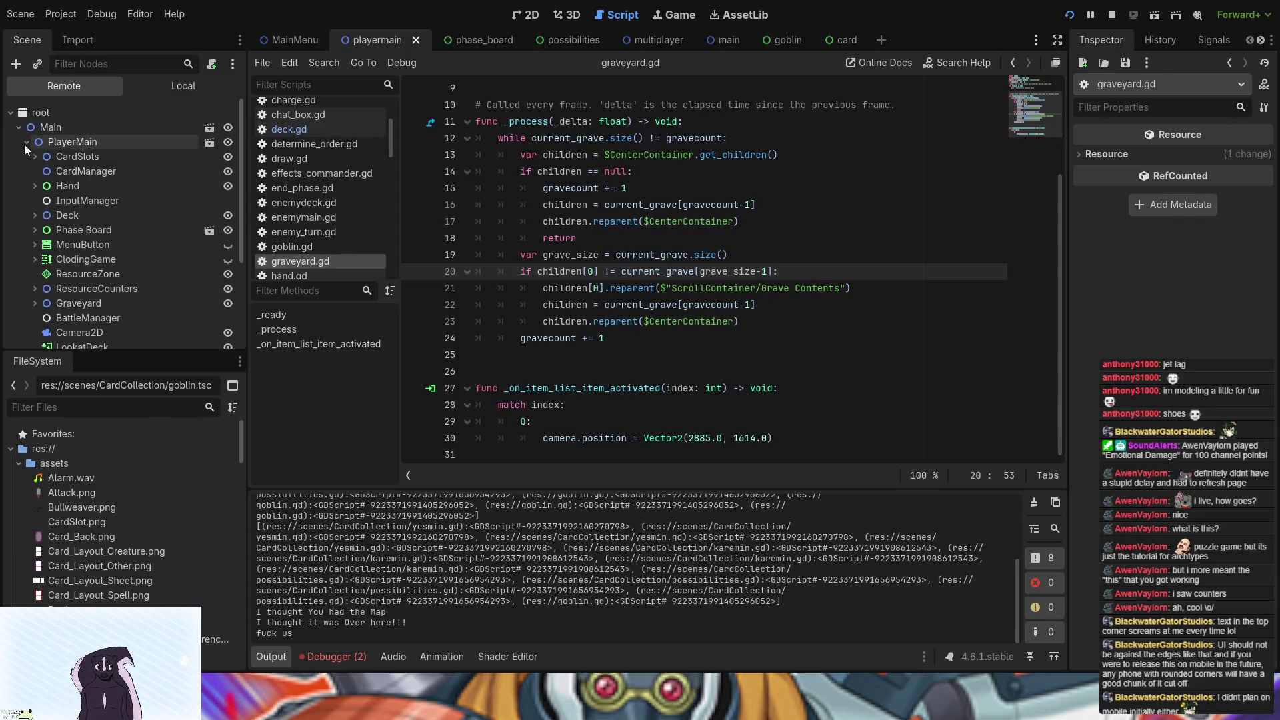
scroll(107, 202, down, 5)
click(91, 204)
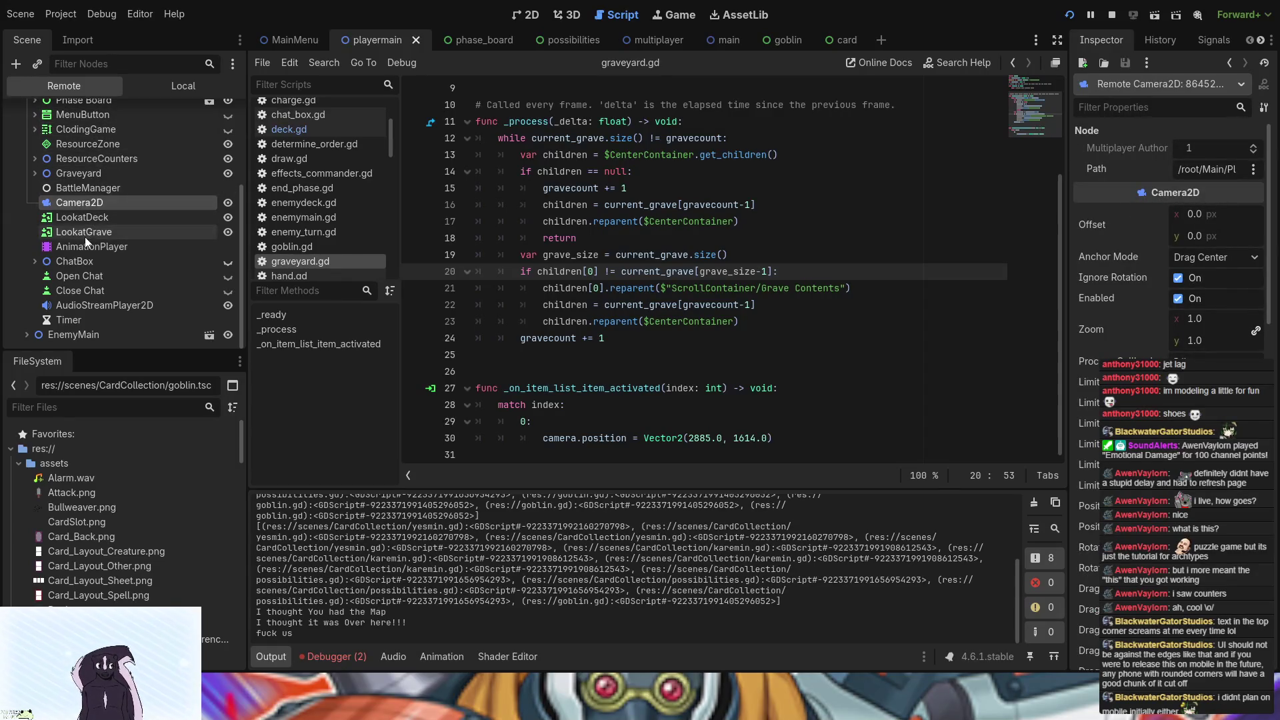
scroll(90, 230, up, 5)
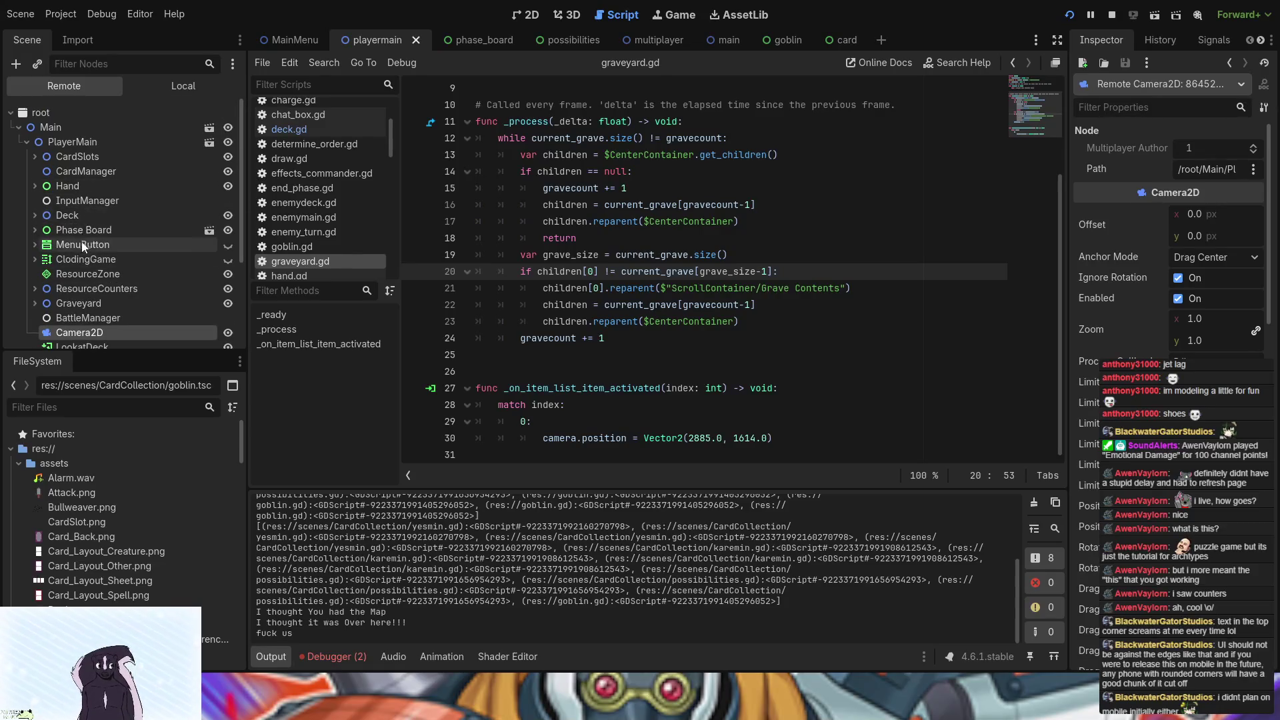
click(64, 305)
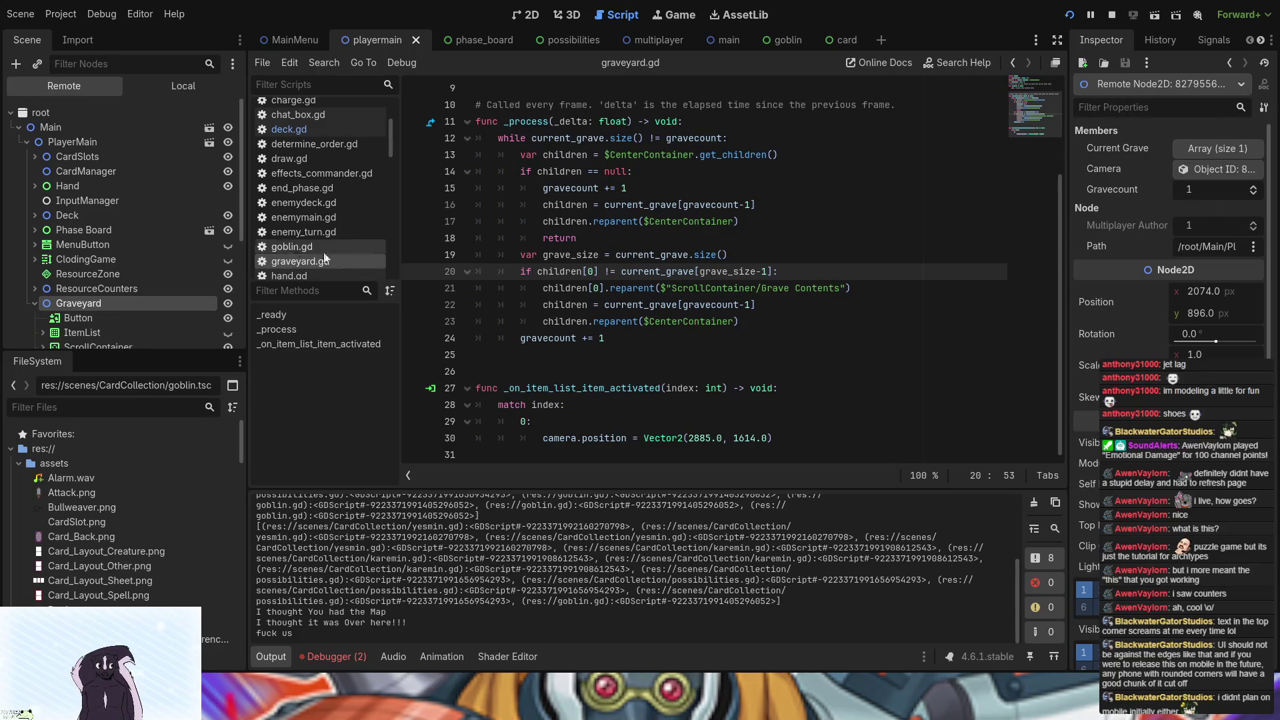
Step: Switch to the 2D view, stop the game with F8, and open CardManager's script
click(526, 15)
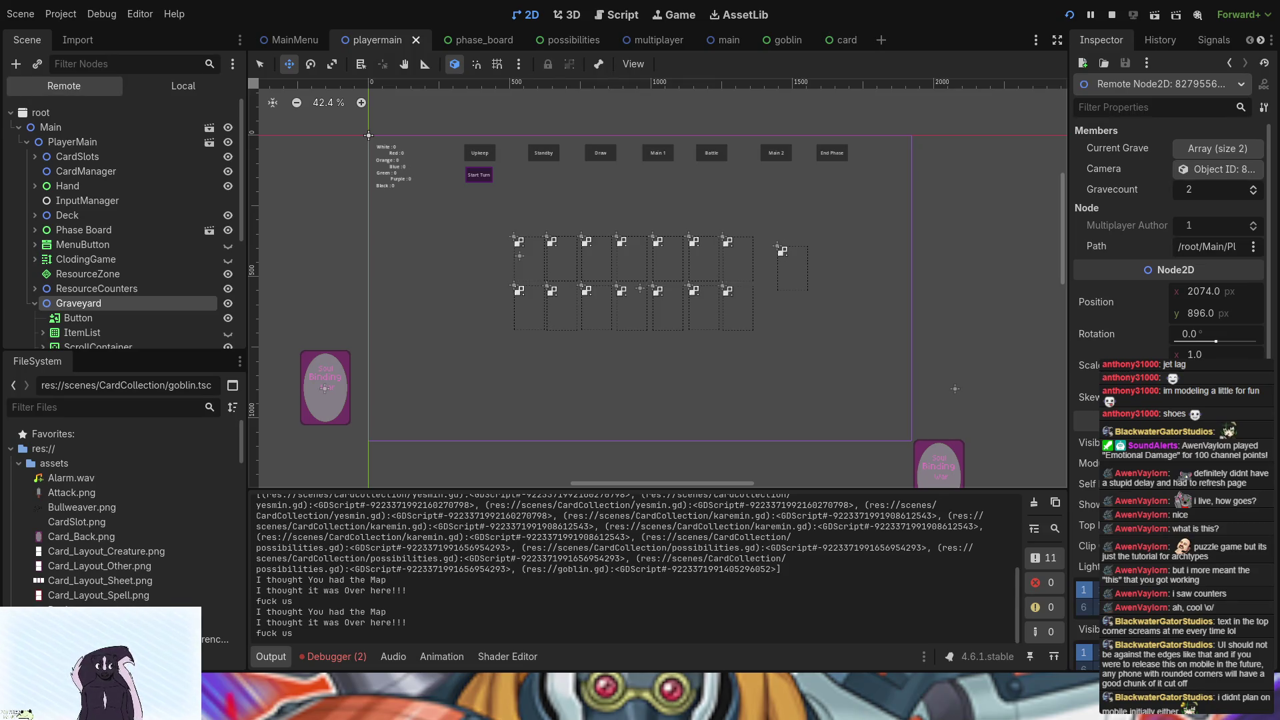
key(F8)
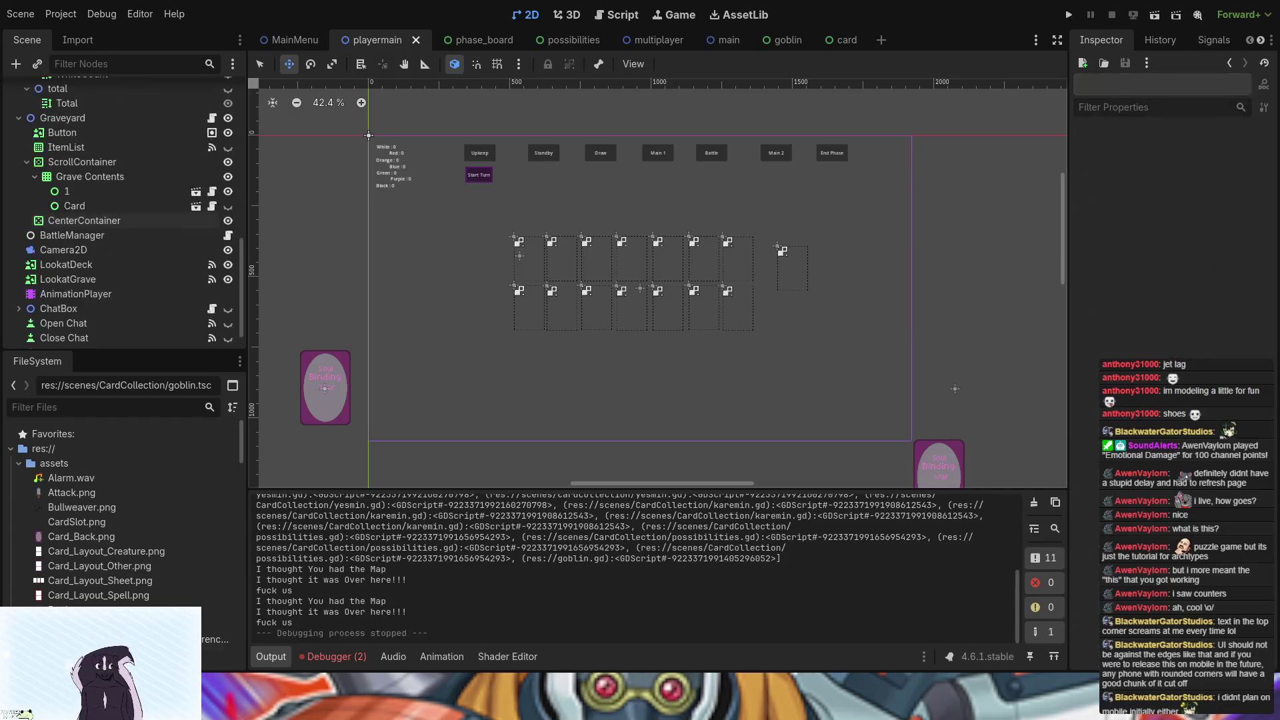
scroll(120, 162, up, 10)
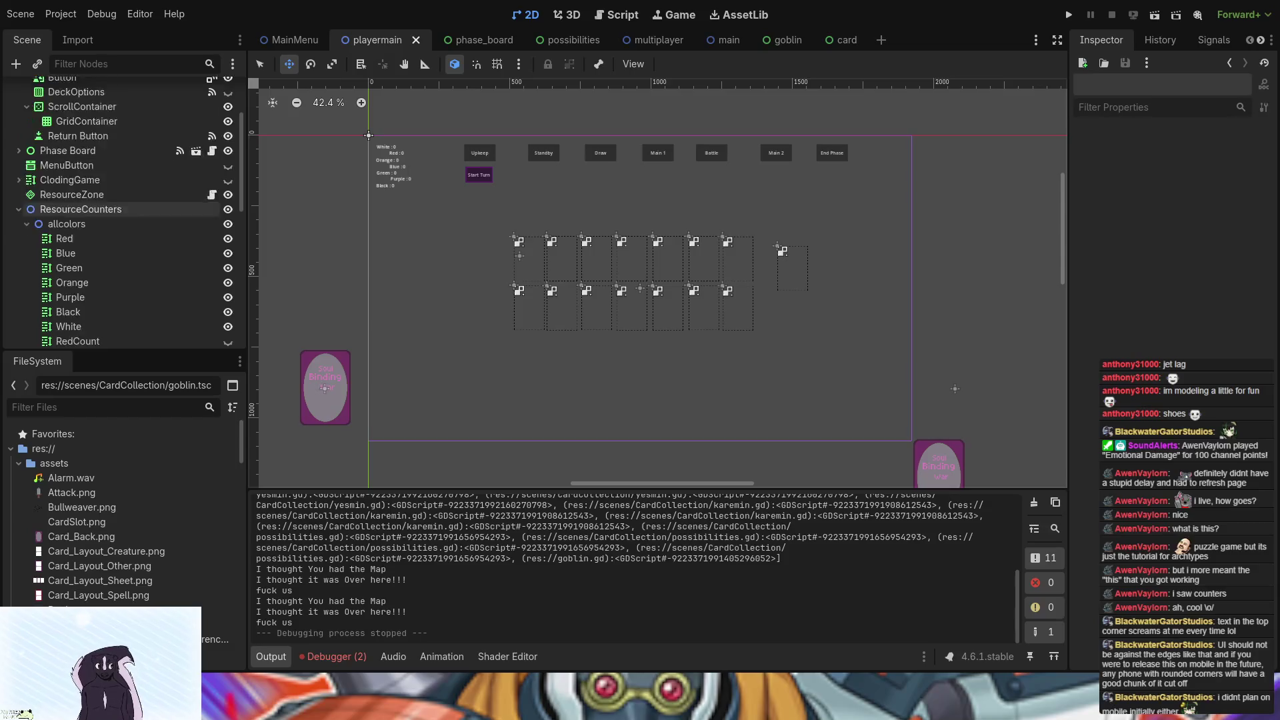
scroll(120, 162, up, 5)
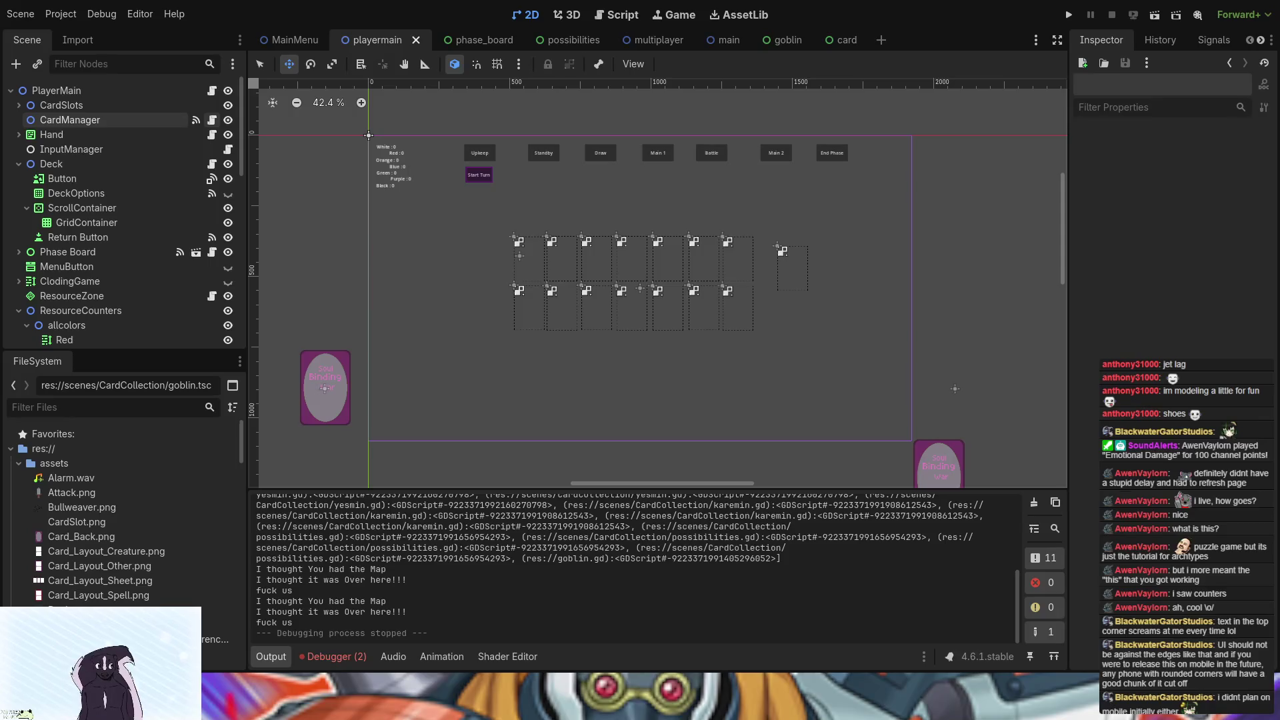
click(211, 120)
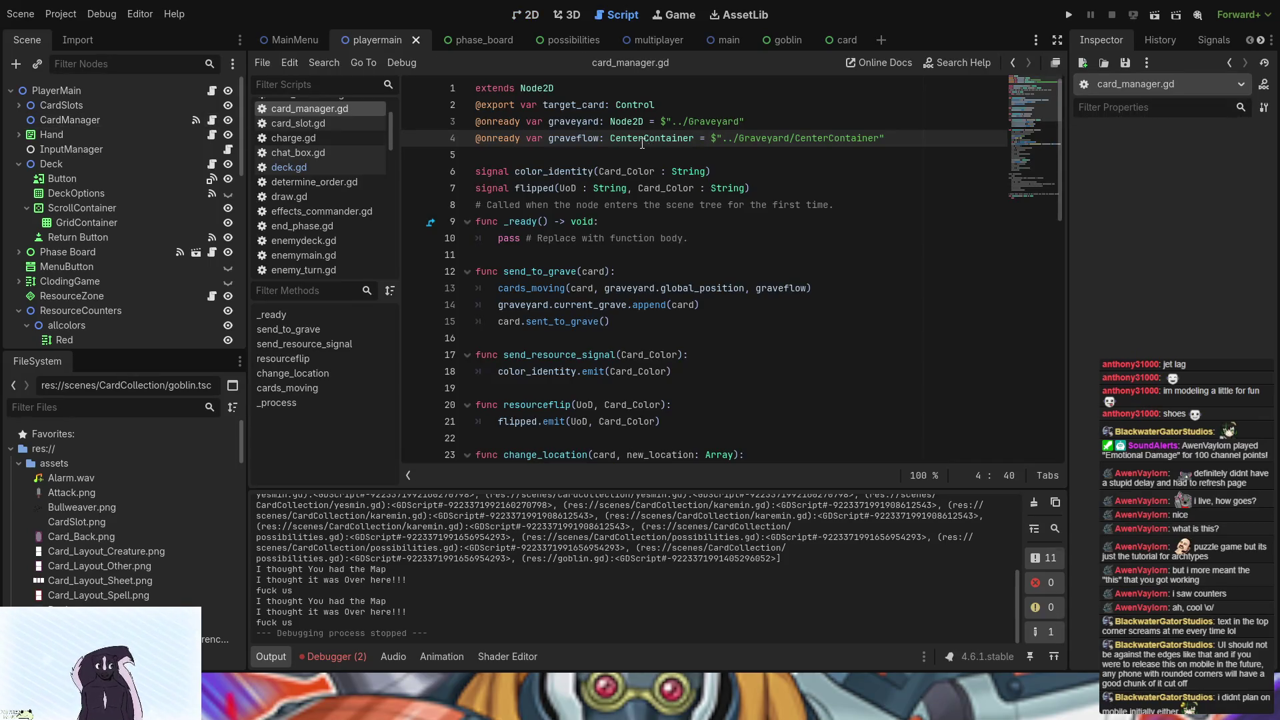
Step: Replace graveflow's CenterContainer path on line 4 with the Graveyard/ScrollContainer/Grave Contents path
drag(610, 138, 695, 138)
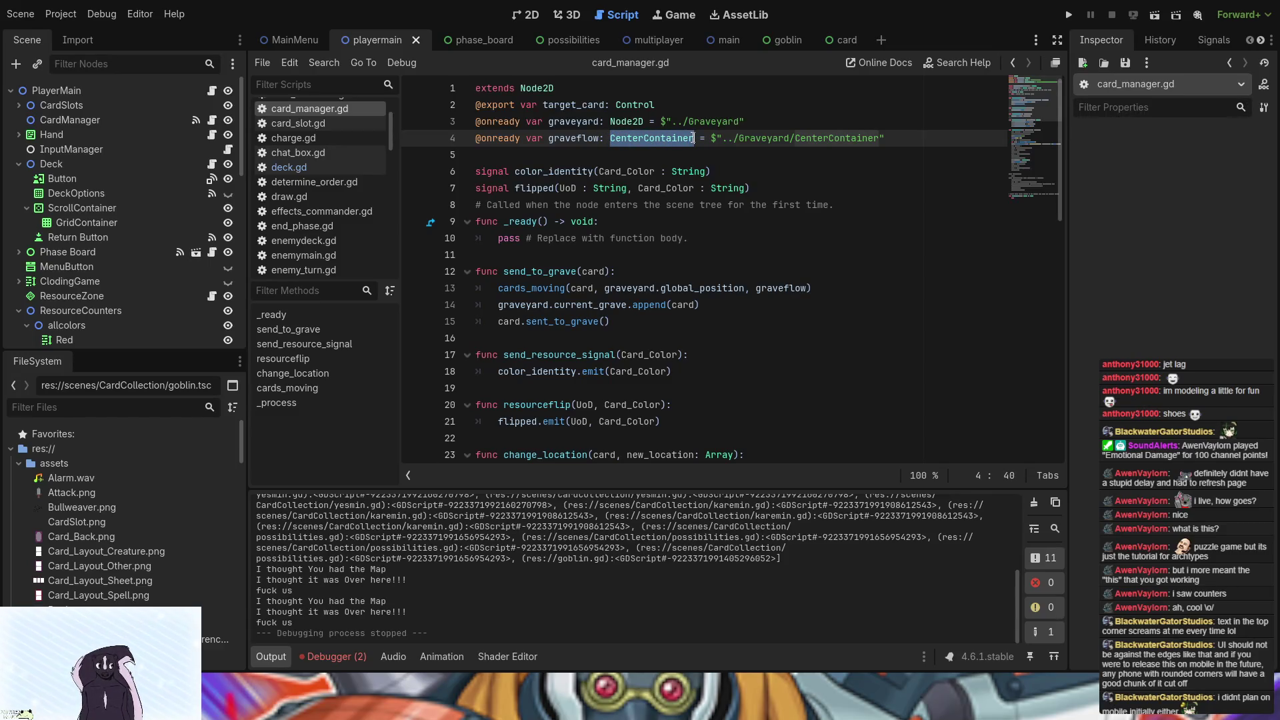
click(73, 237)
scroll(82, 266, down, 10)
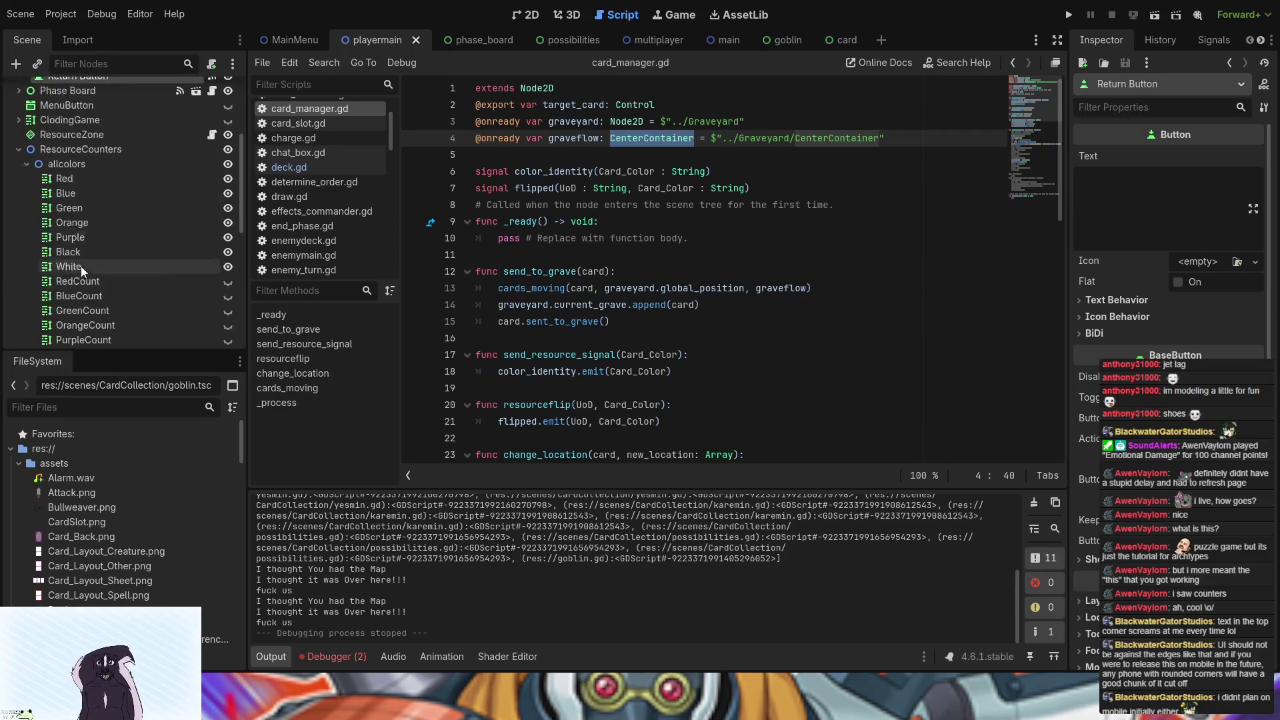
scroll(82, 267, down, 5)
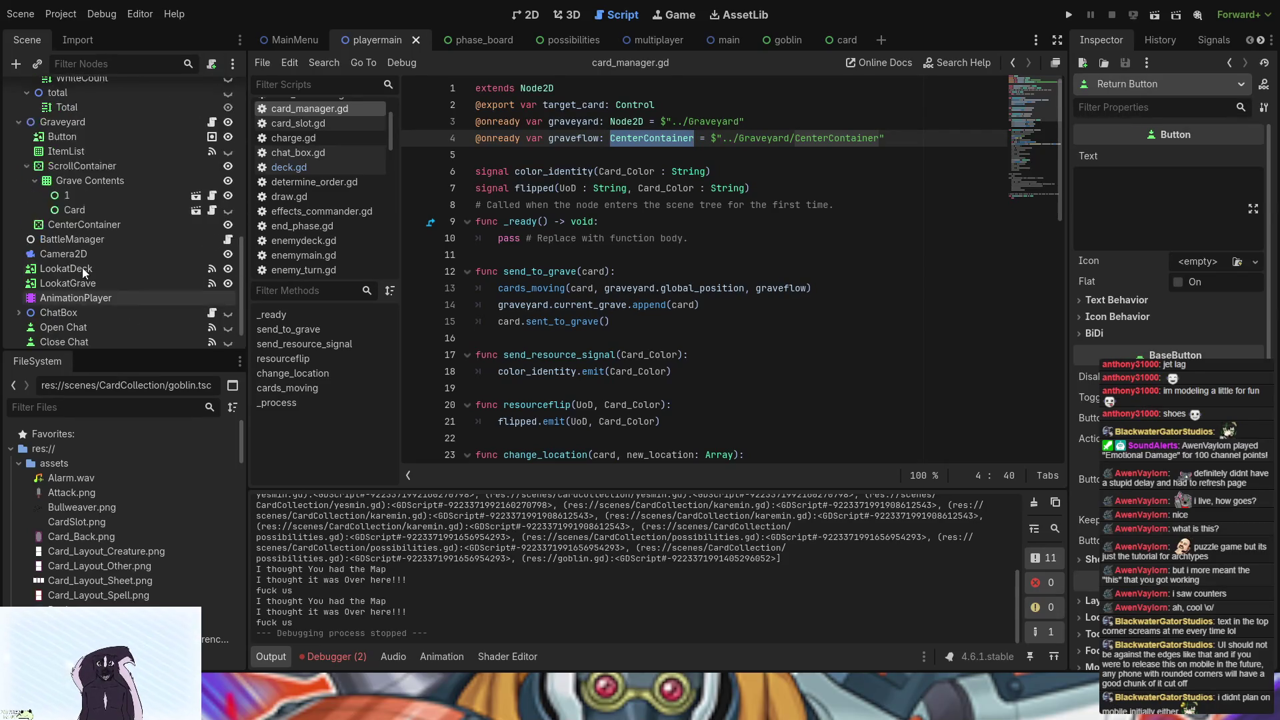
mouse_move(908, 141)
mouse_down()
mouse_move(474, 140)
mouse_move(610, 141)
mouse_up()
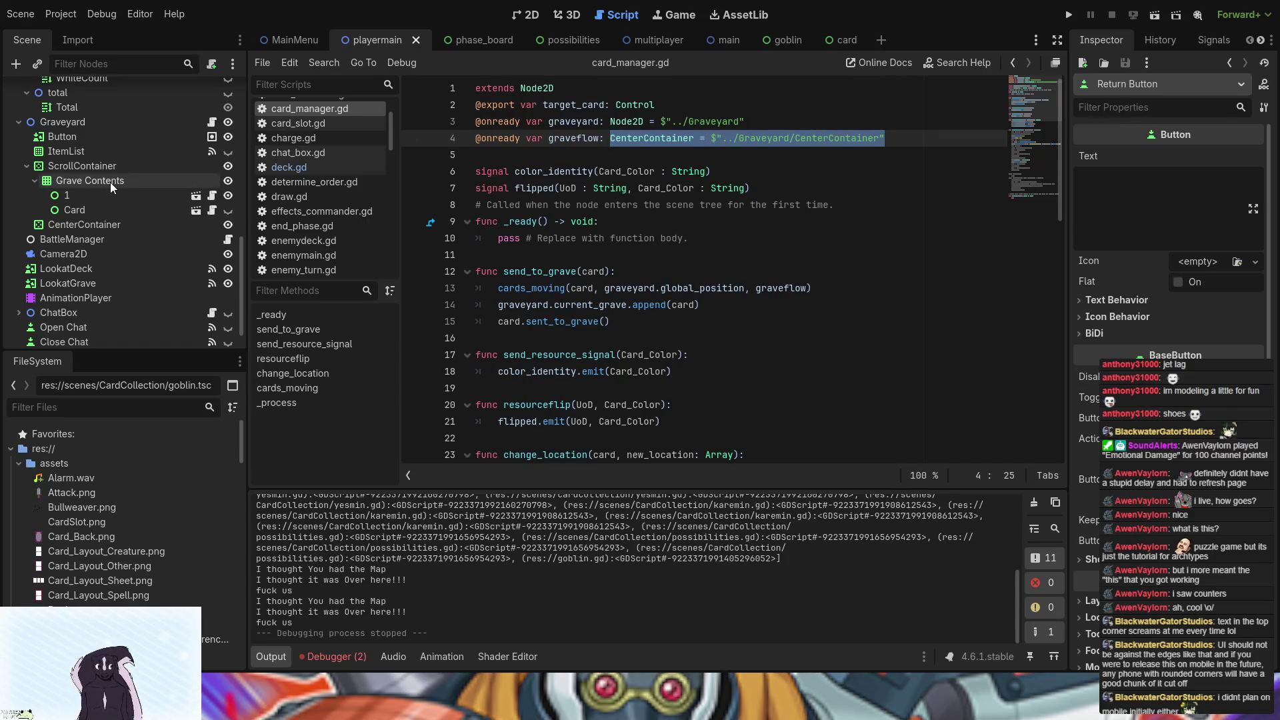
drag(110, 182, 716, 137)
Step: Type graveflow as GridContainer and run the game
click(608, 139)
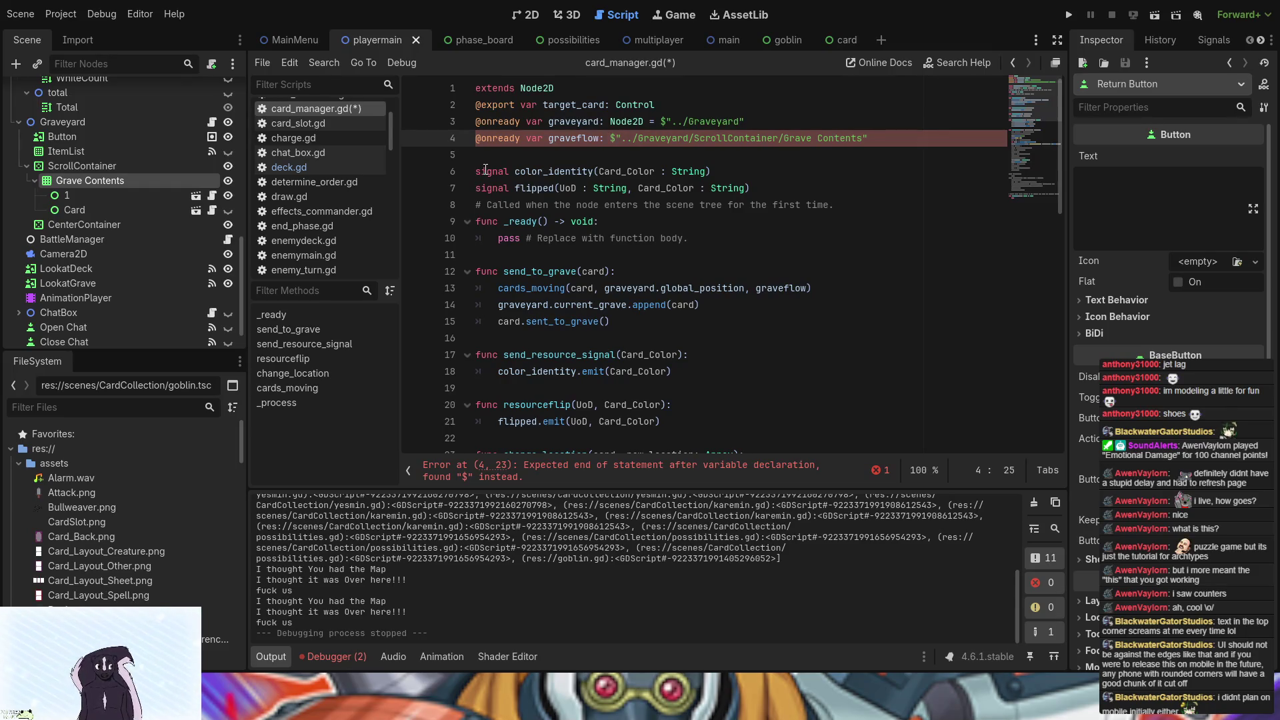
text(=)
key(Left)
key(Left)
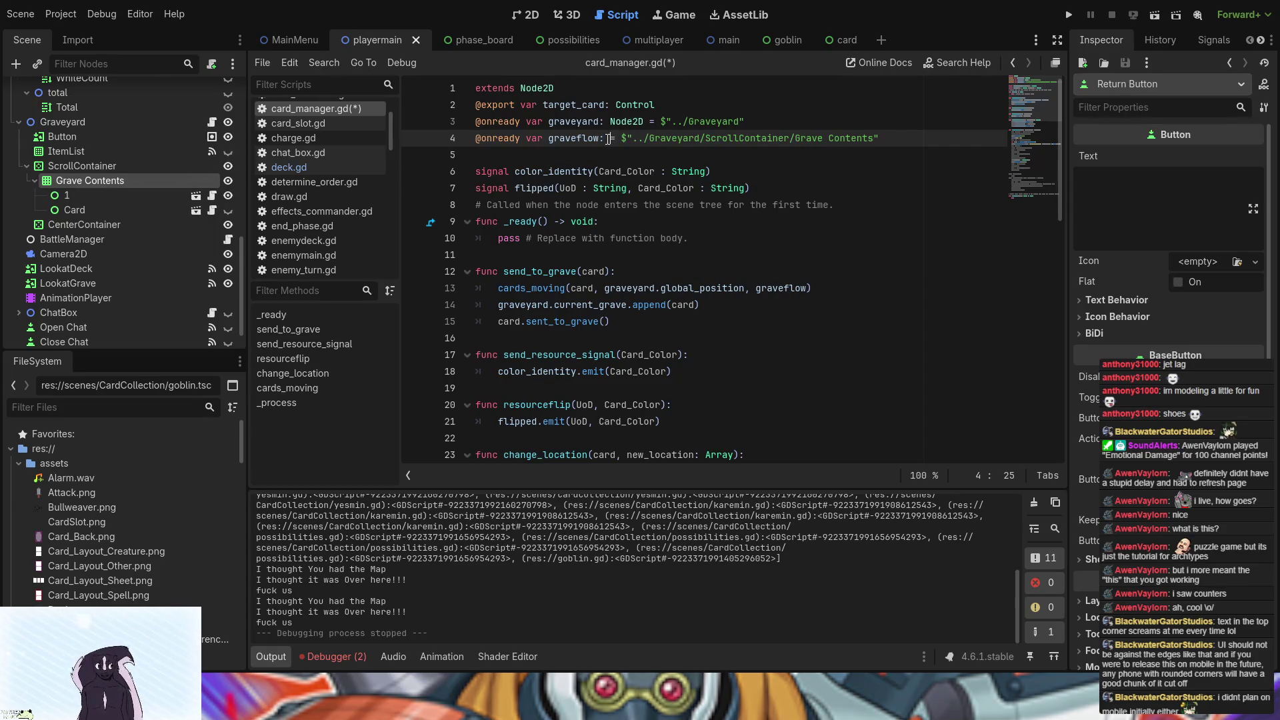
text(Gr)
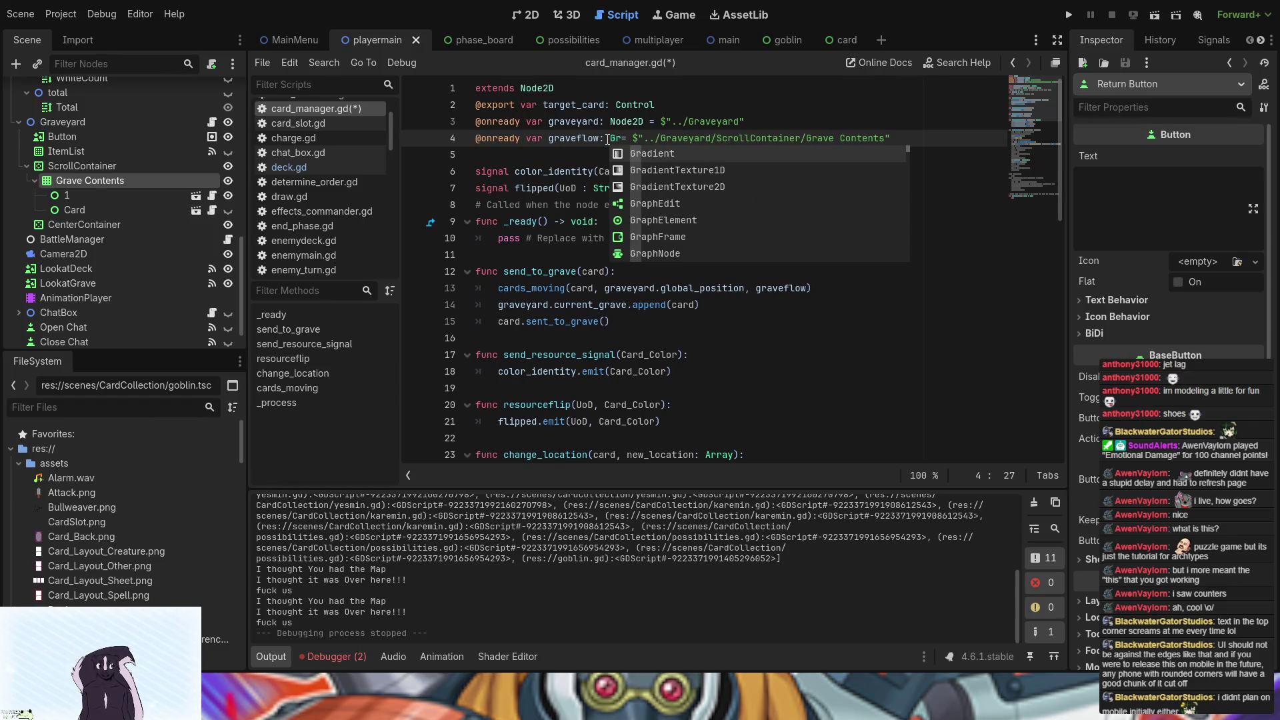
text(i)
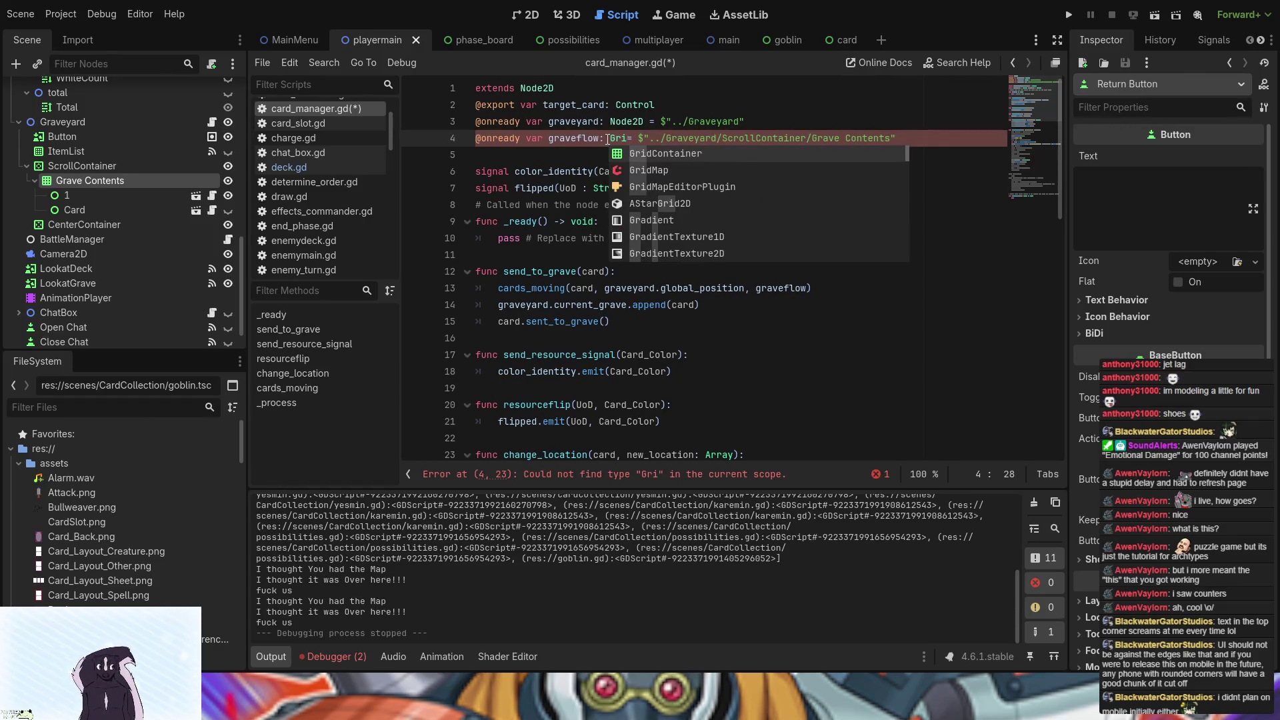
key(Return)
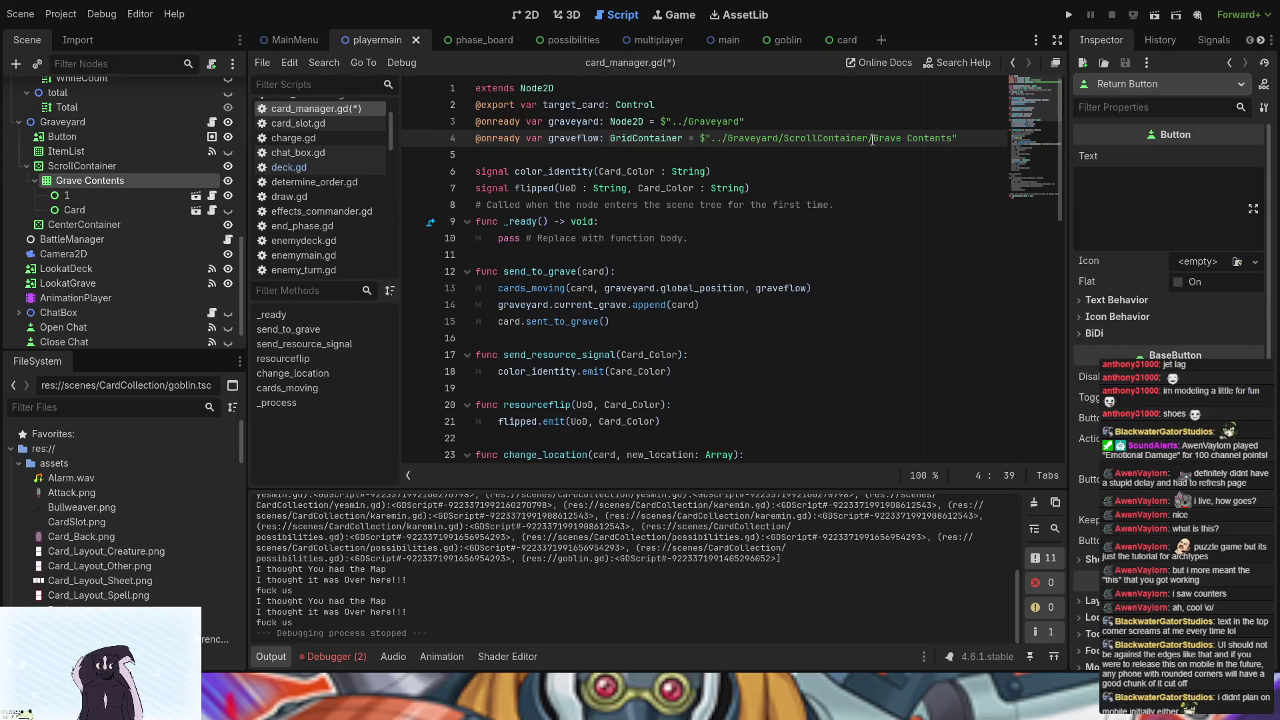
click(1073, 17)
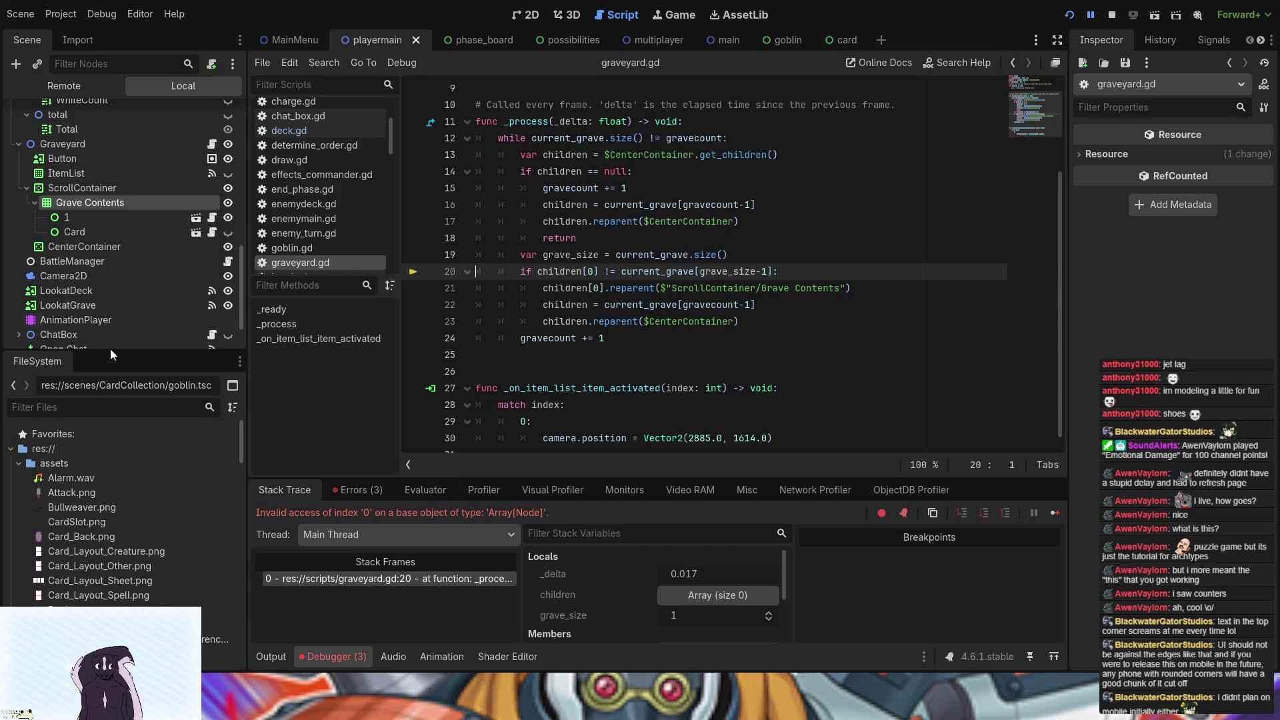
Step: Hide card node 1, restart the scene, and jump to the card_manager.gd:4 runtime error
click(228, 218)
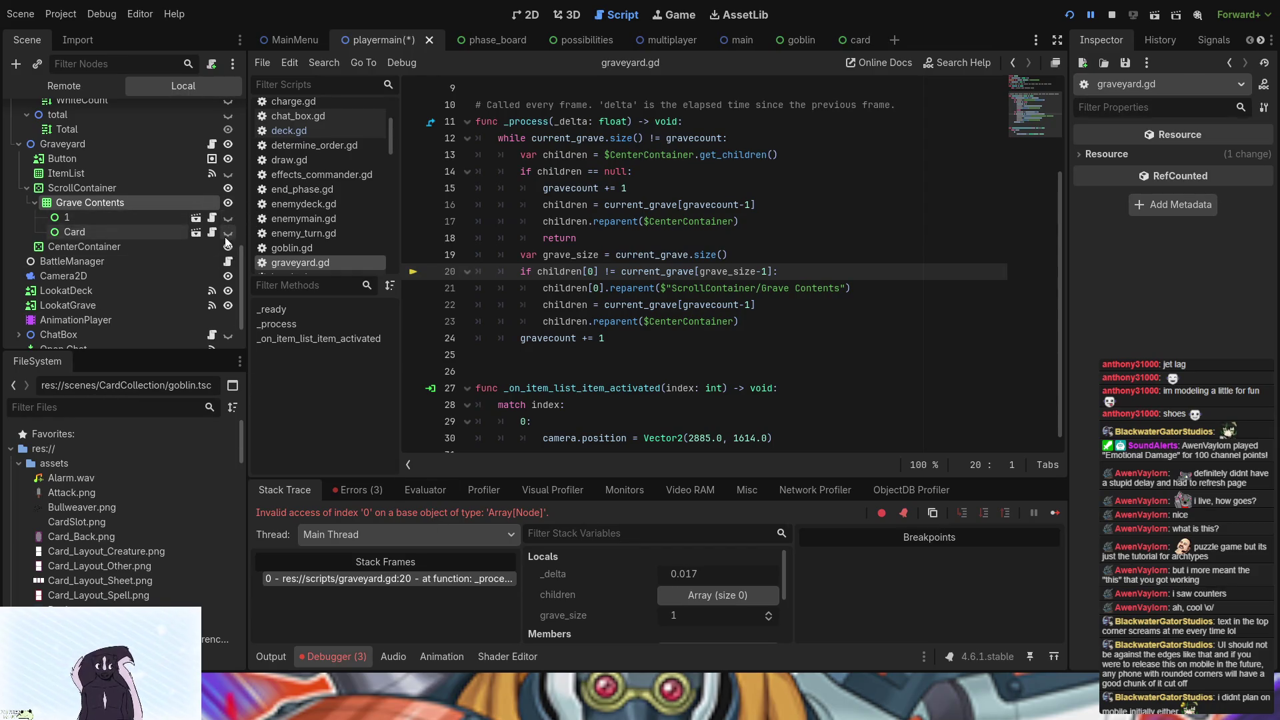
click(1069, 14)
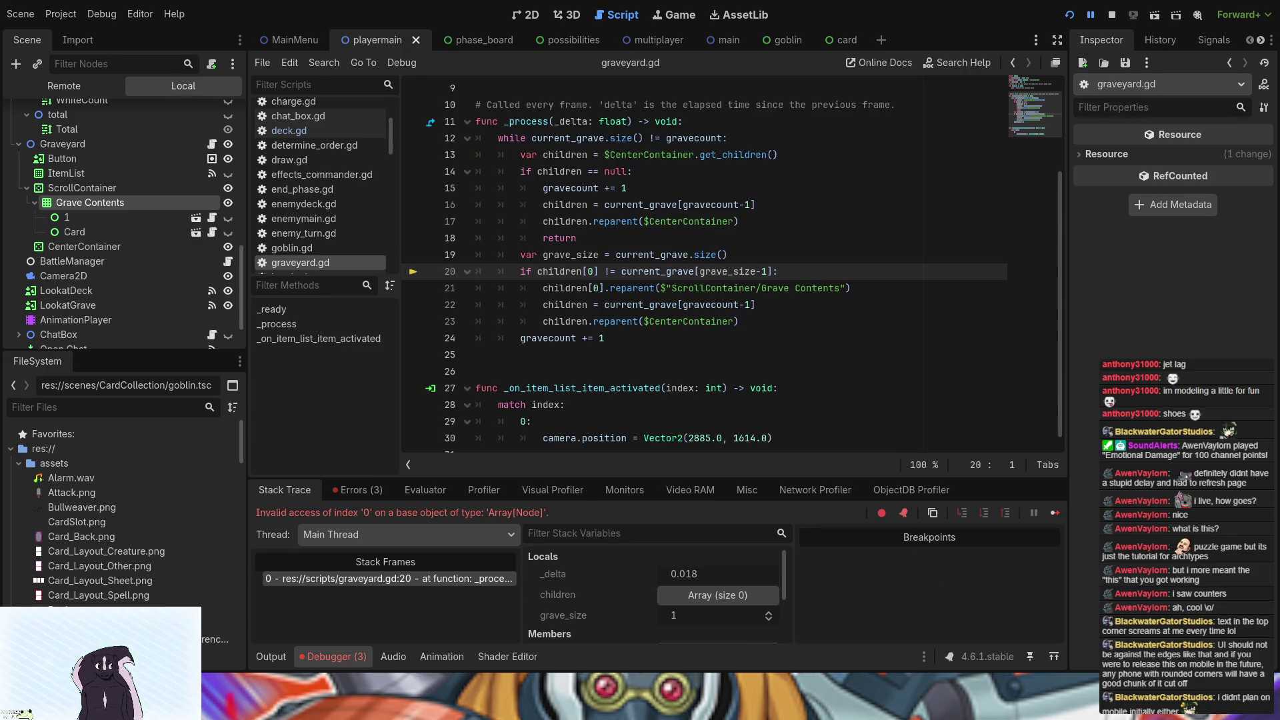
click(360, 491)
click(421, 540)
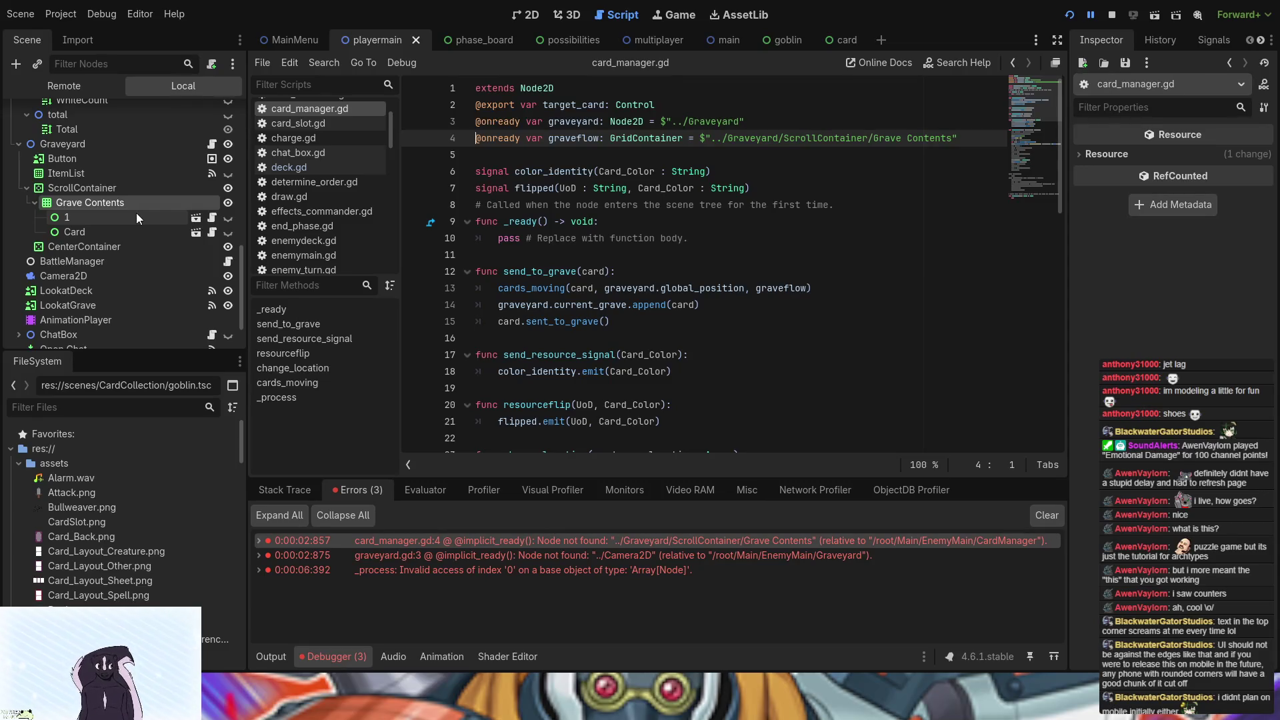
Step: Inspect the graveyard.gd line 3 error in _process and its stack trace
click(675, 555)
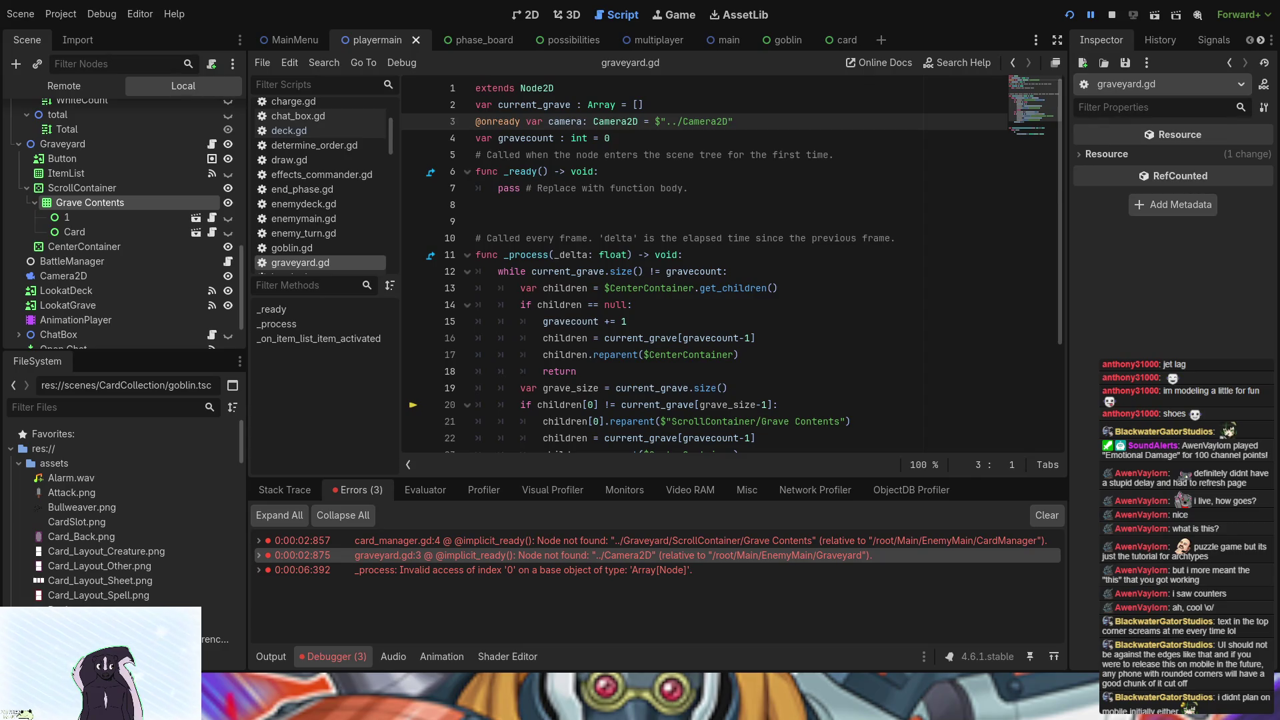
double_click(473, 570)
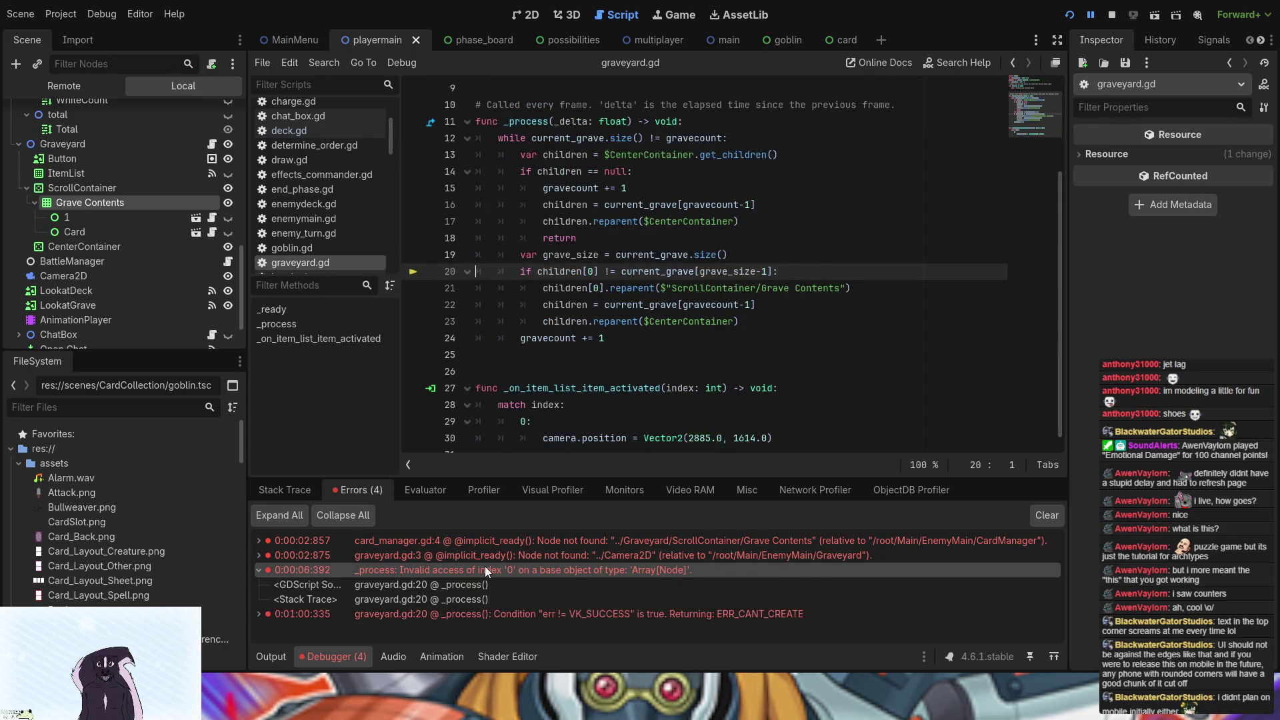
click(258, 570)
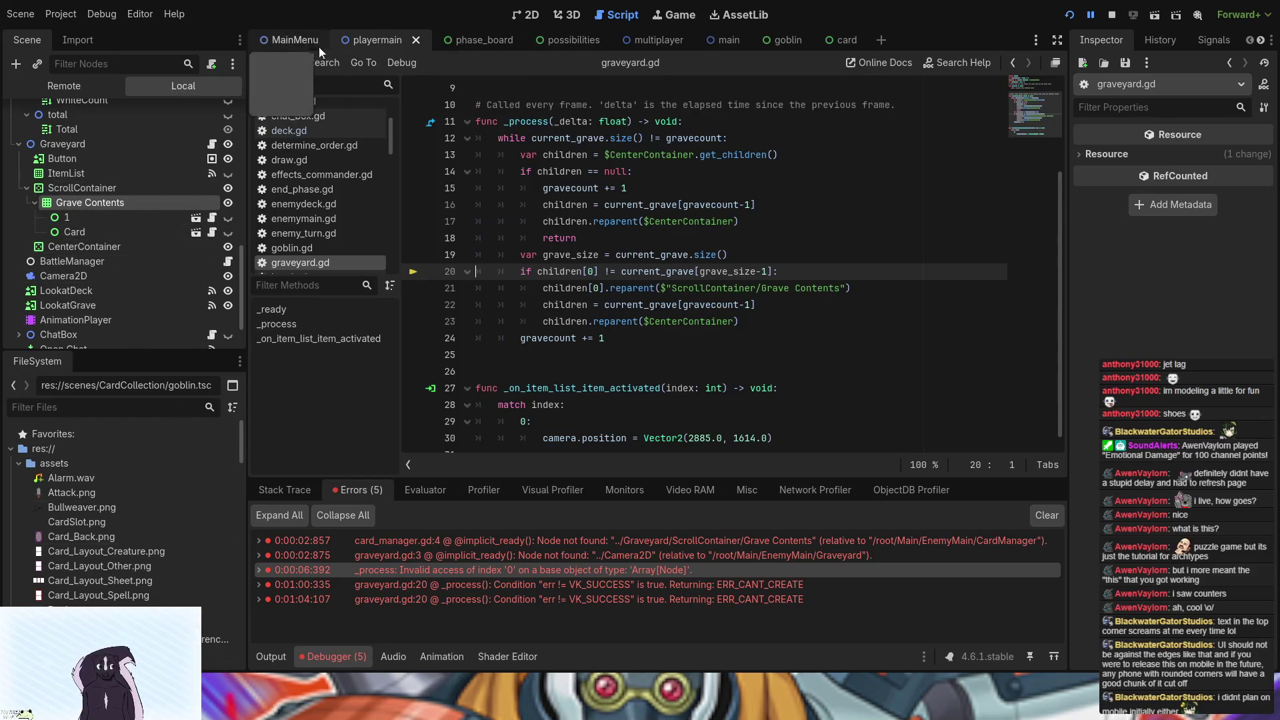
Step: Scroll the file list and open the enemymain.gd script
scroll(123, 586, down, 10)
scroll(123, 598, down, 8)
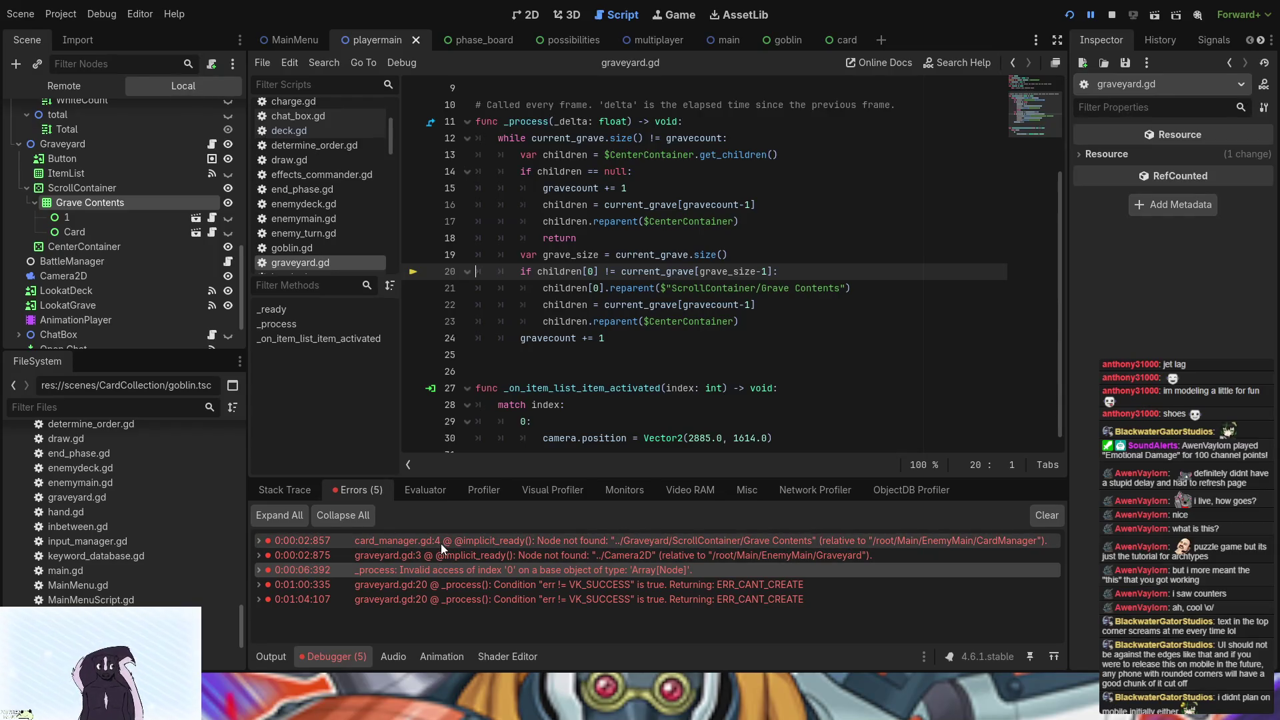
scroll(86, 472, down, 5)
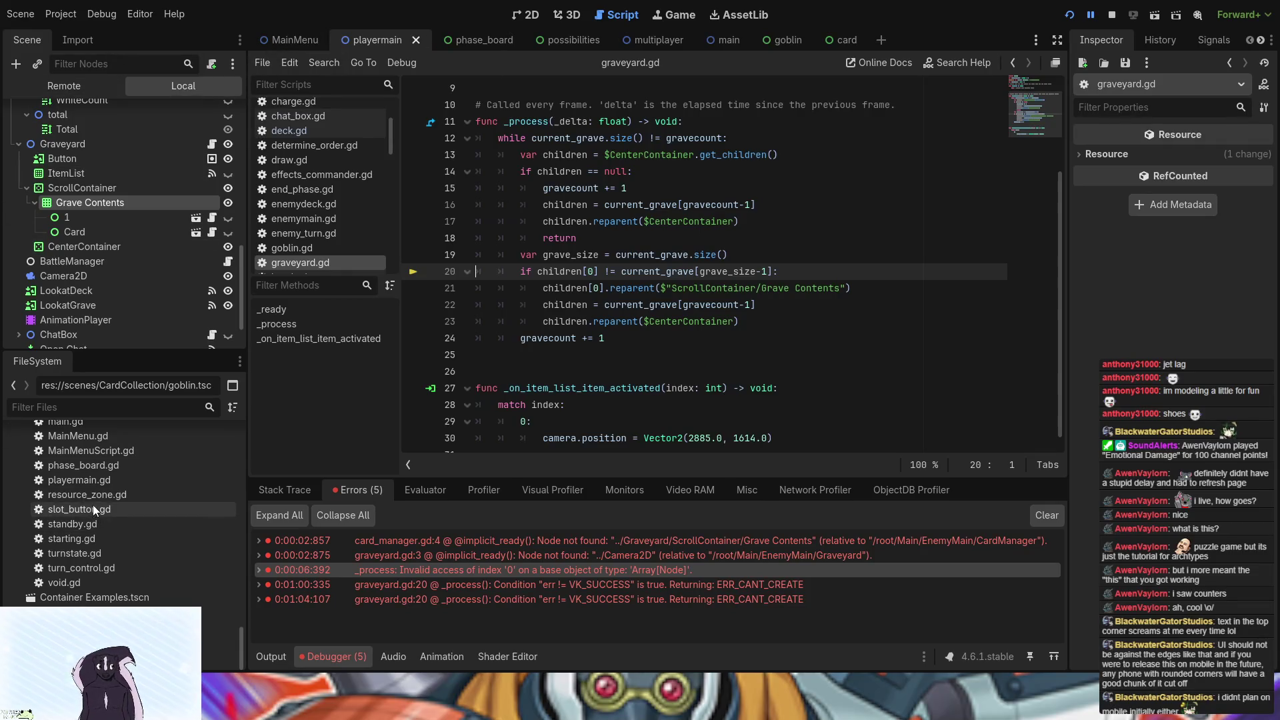
scroll(93, 505, up, 6)
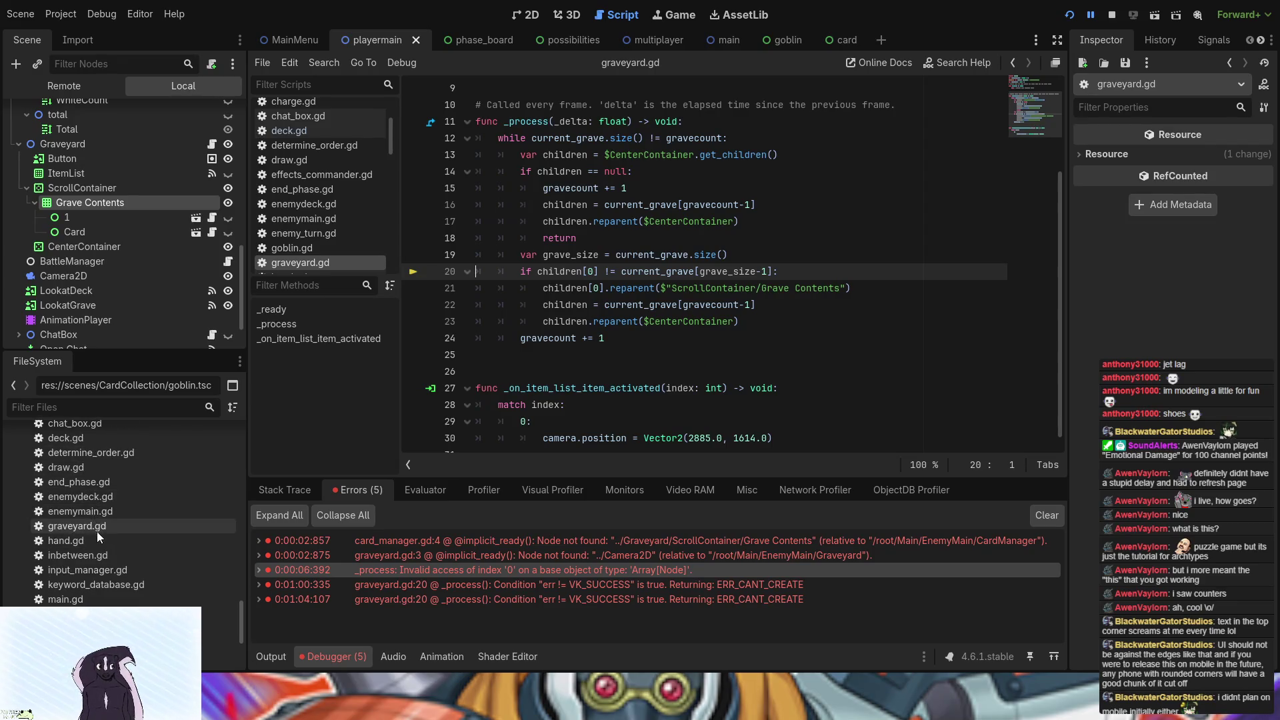
double_click(91, 511)
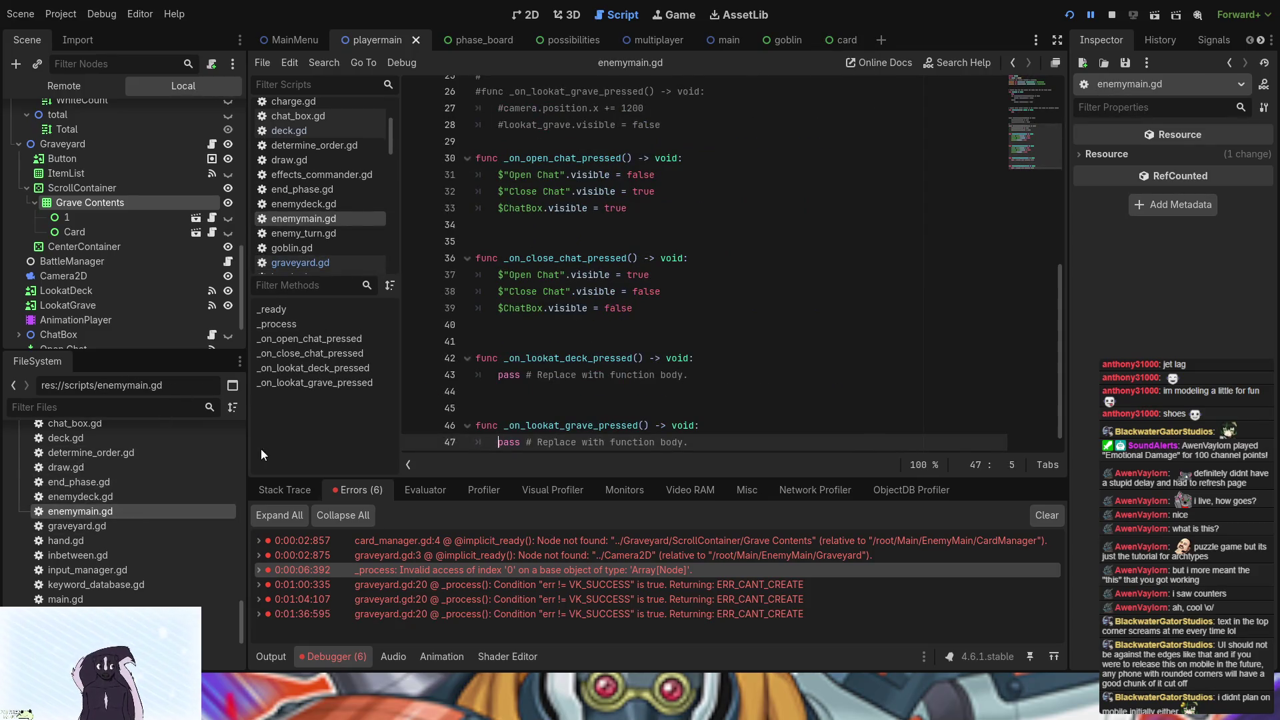
Step: Open the opponentmain scene and select playermain's Graveyard branch down to CenterContainer
scroll(183, 520, down, 8)
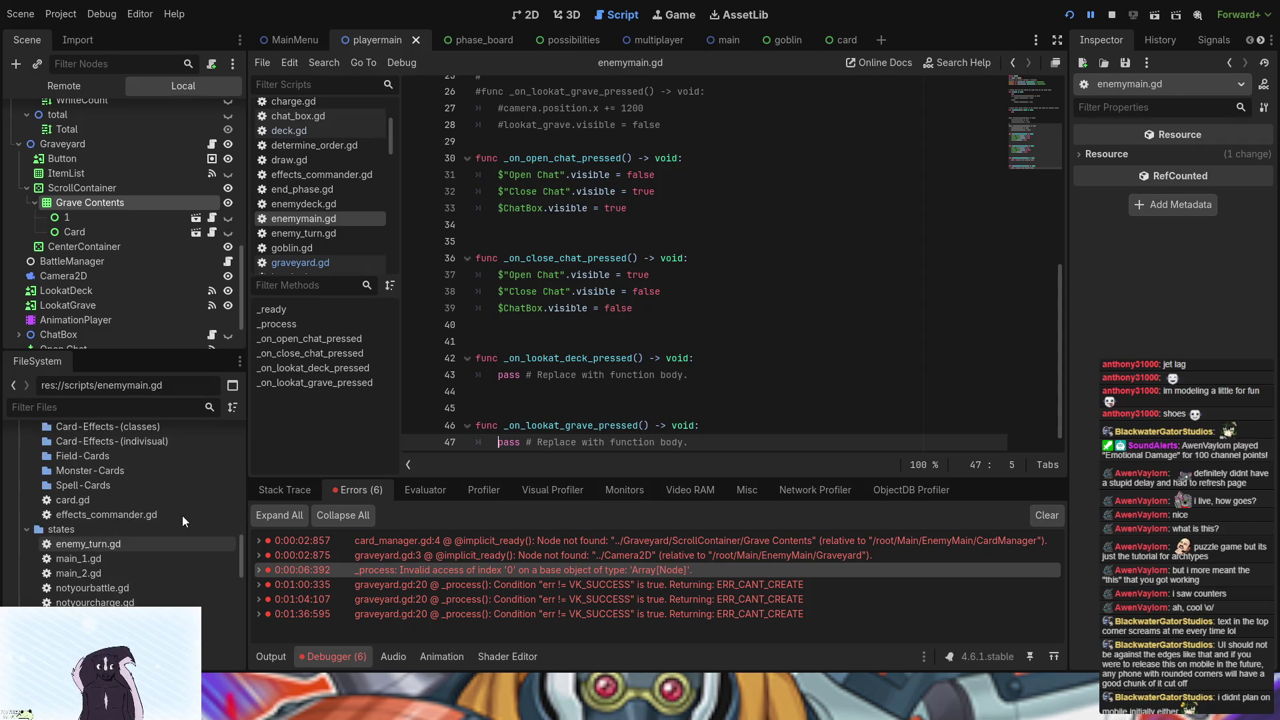
scroll(182, 514, down, 8)
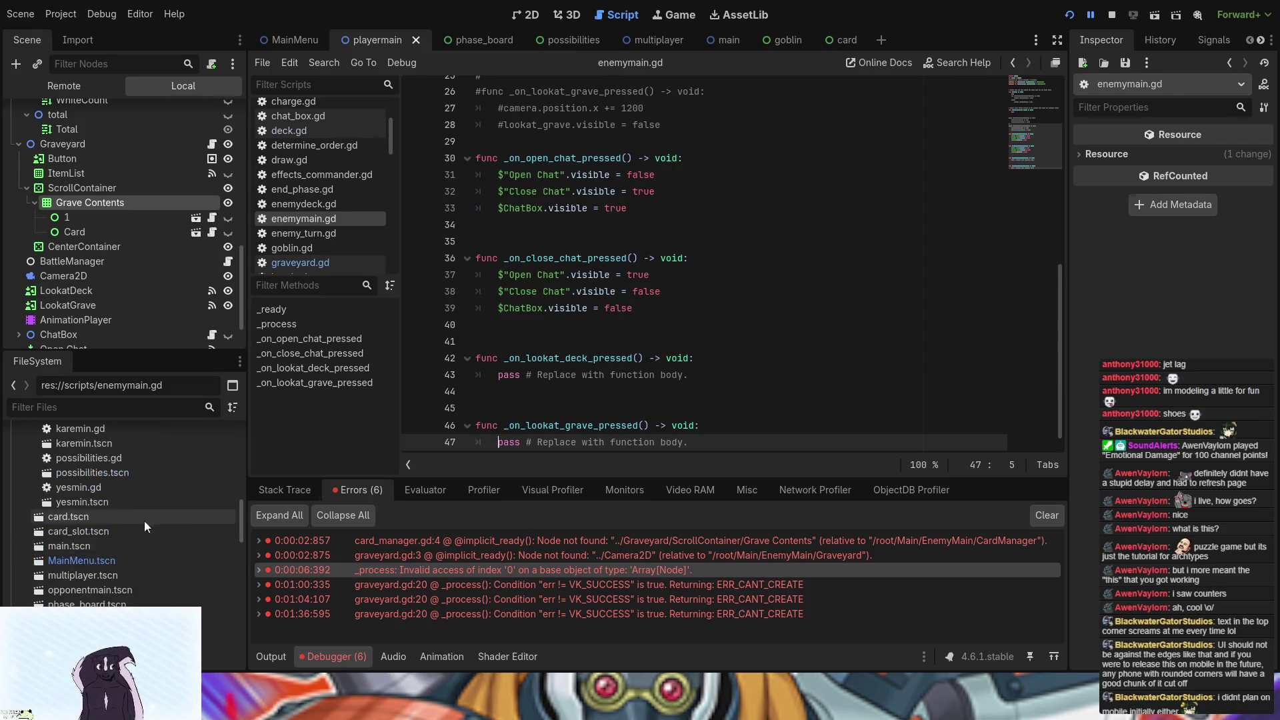
double_click(89, 589)
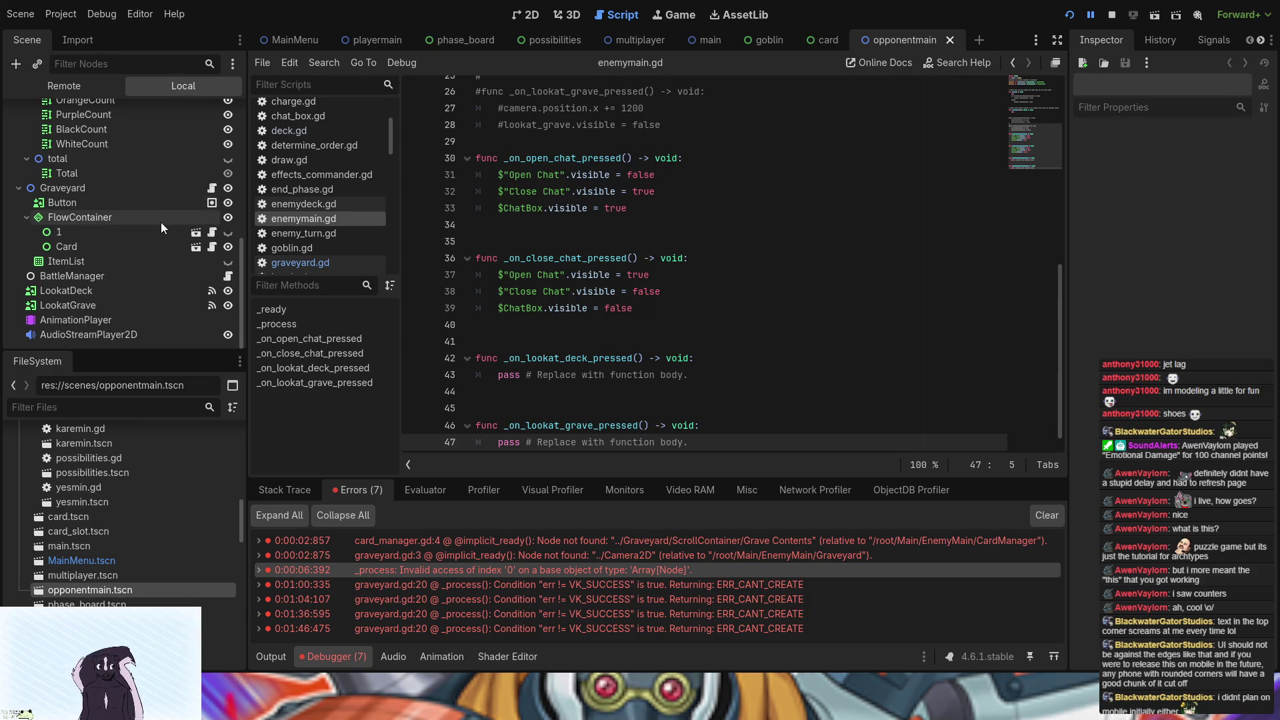
click(392, 47)
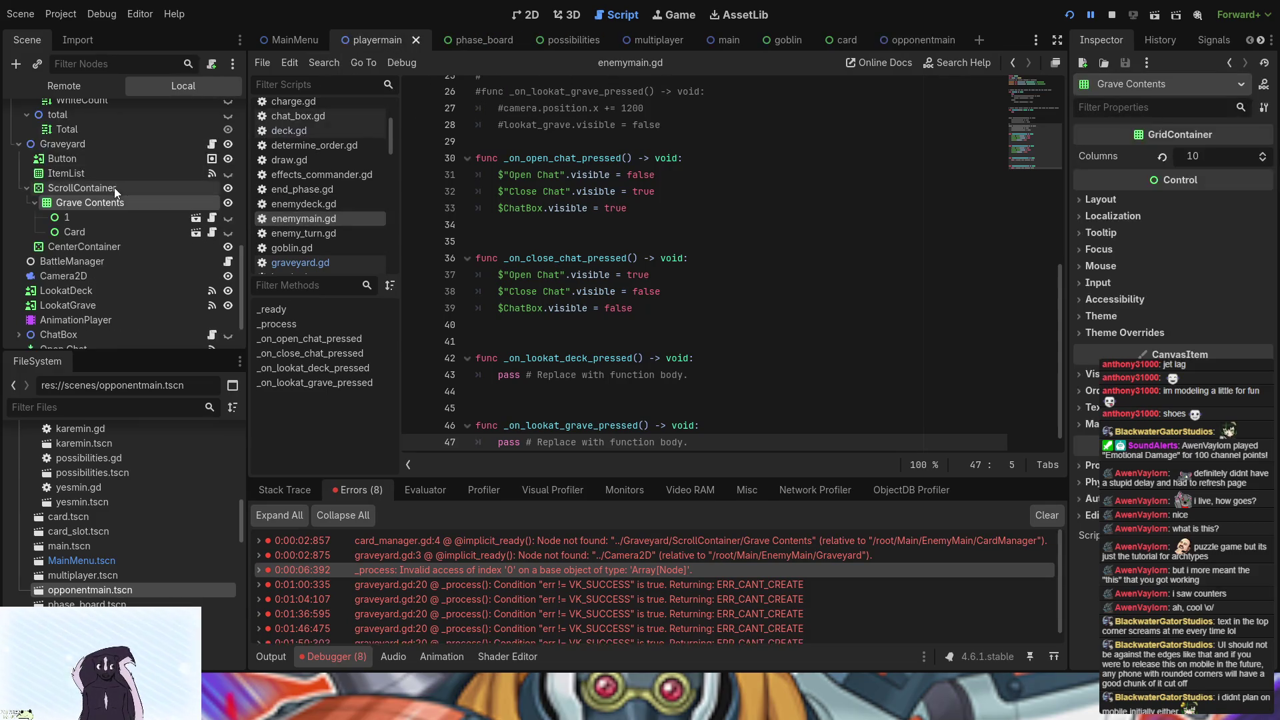
click(111, 148)
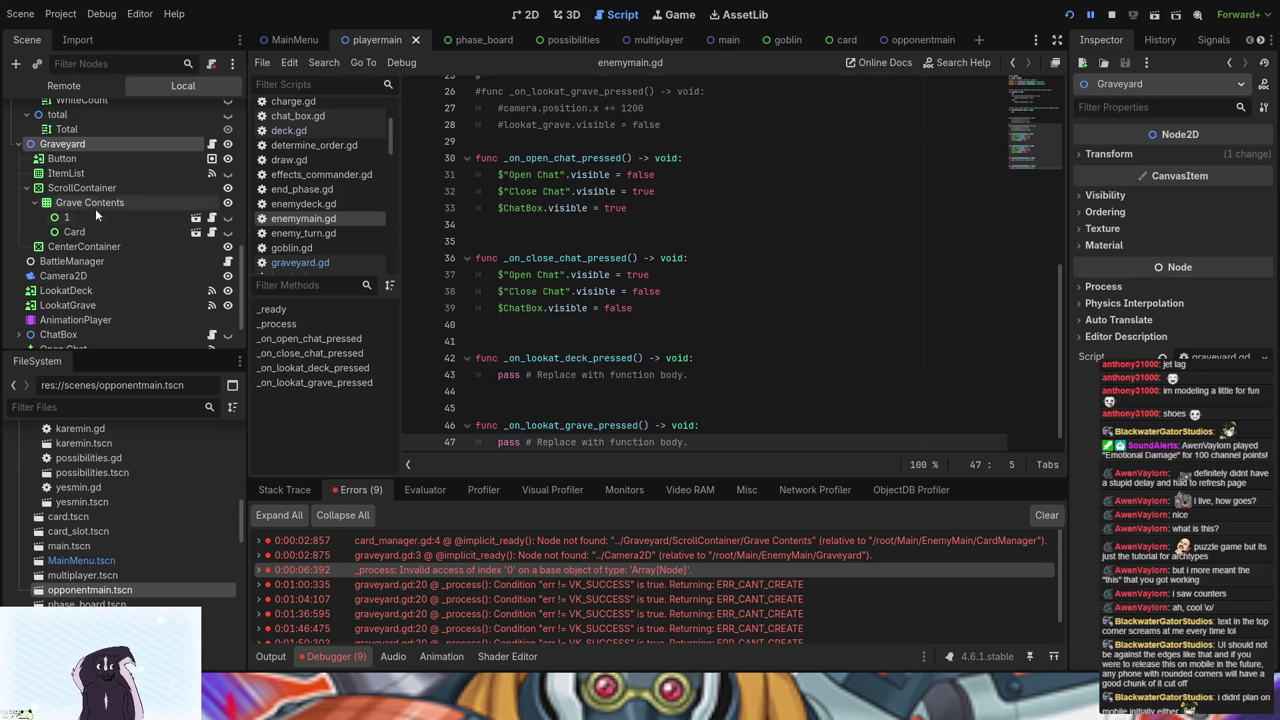
shift+click(90, 246)
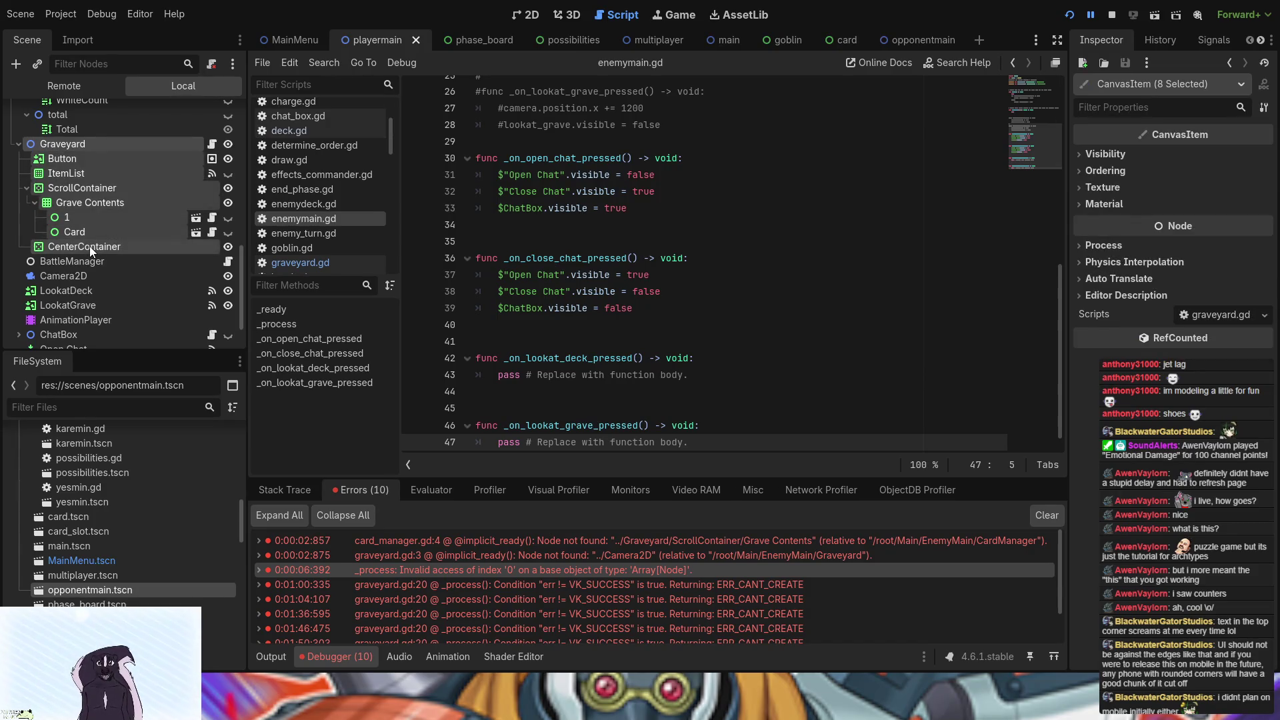
Step: Try pasting the Graveyard branch into opponentmain, undoing the misplaced pastes
click(907, 40)
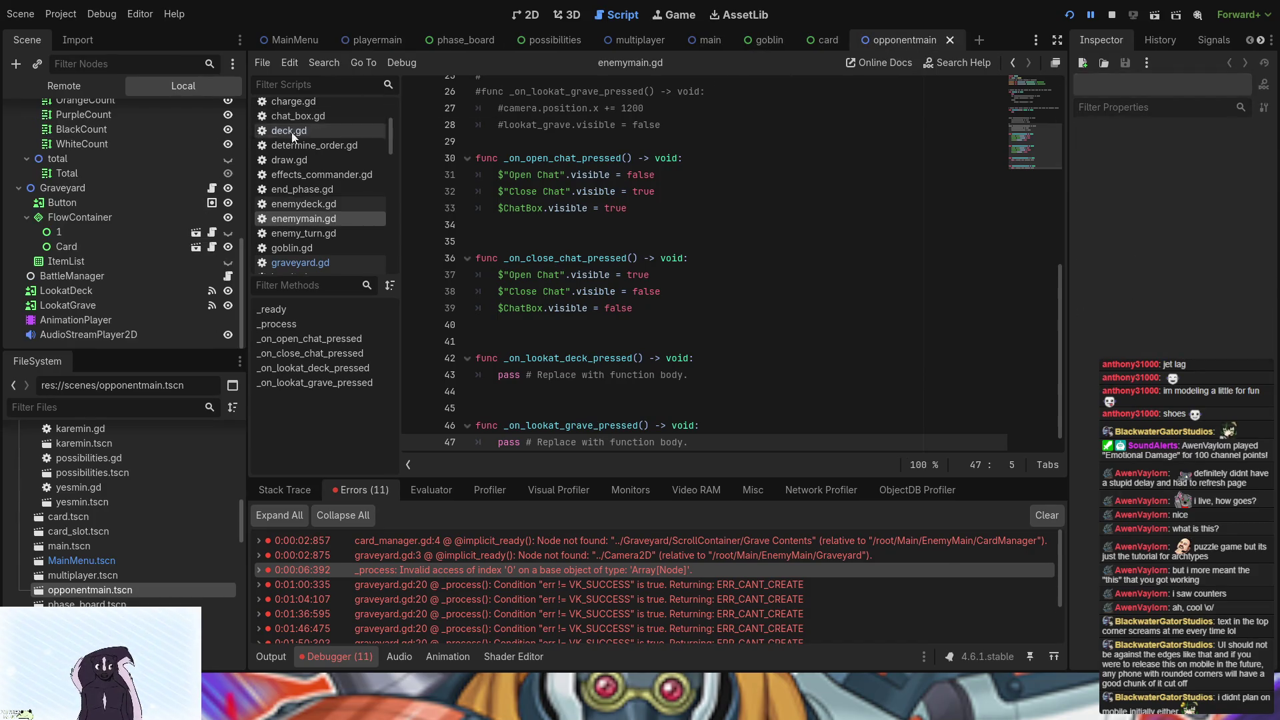
click(103, 191)
shift+click(91, 260)
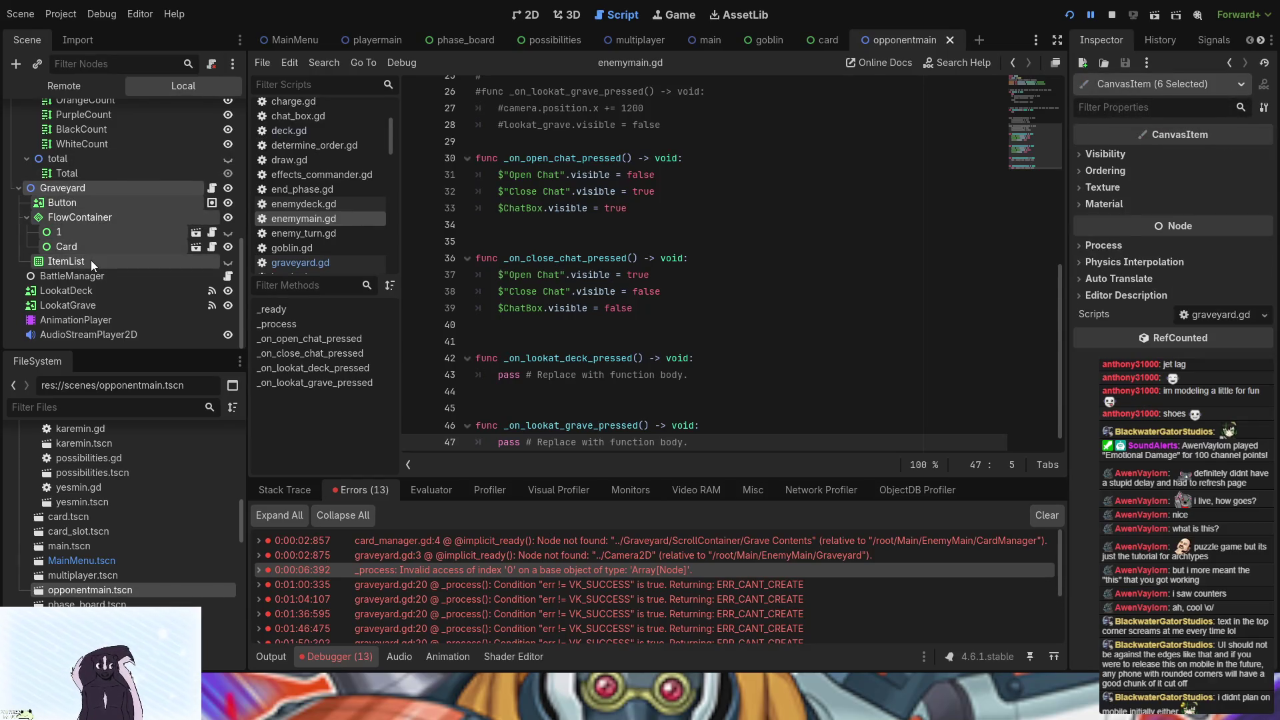
key(ctrl+v)
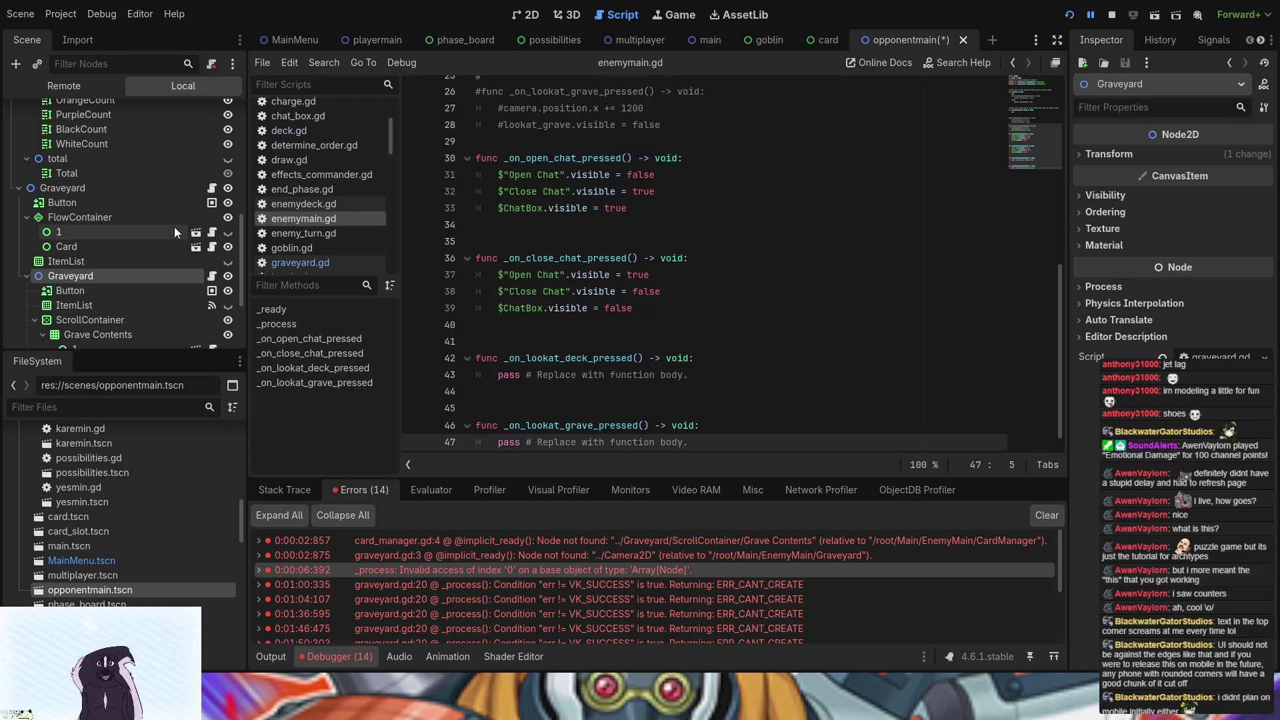
key(ctrl+z)
click(118, 187)
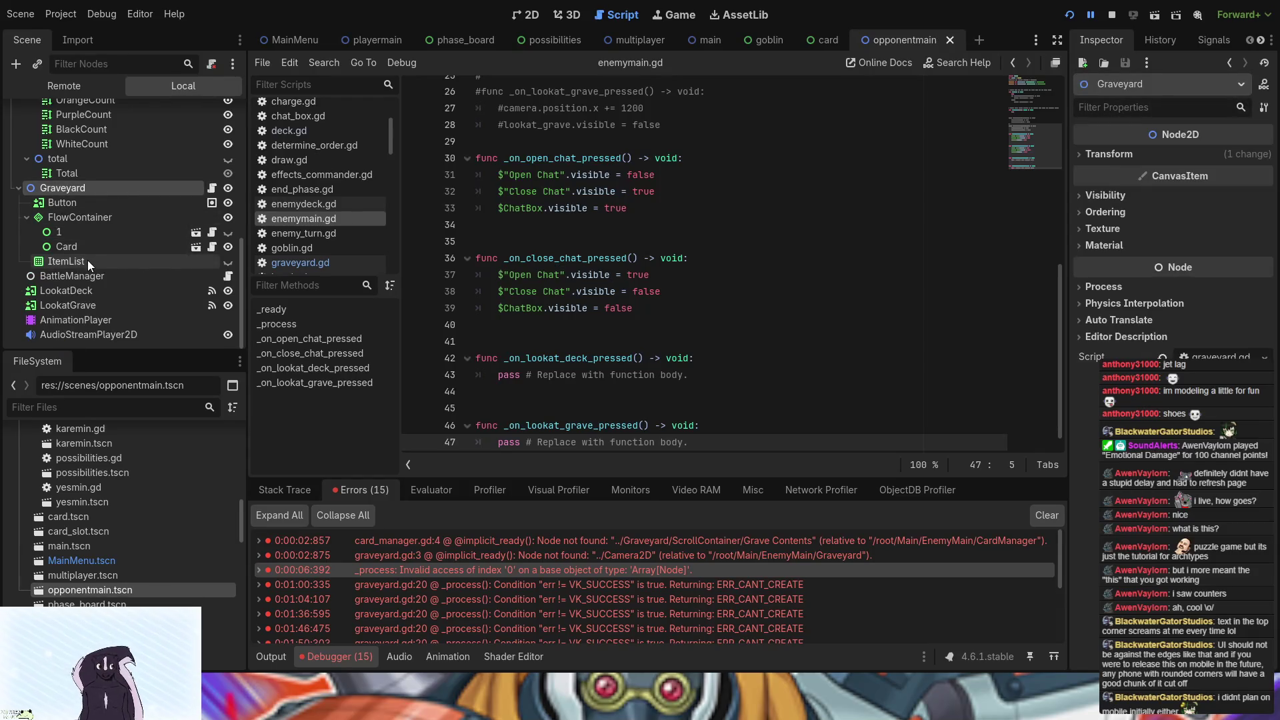
shift+click(86, 260)
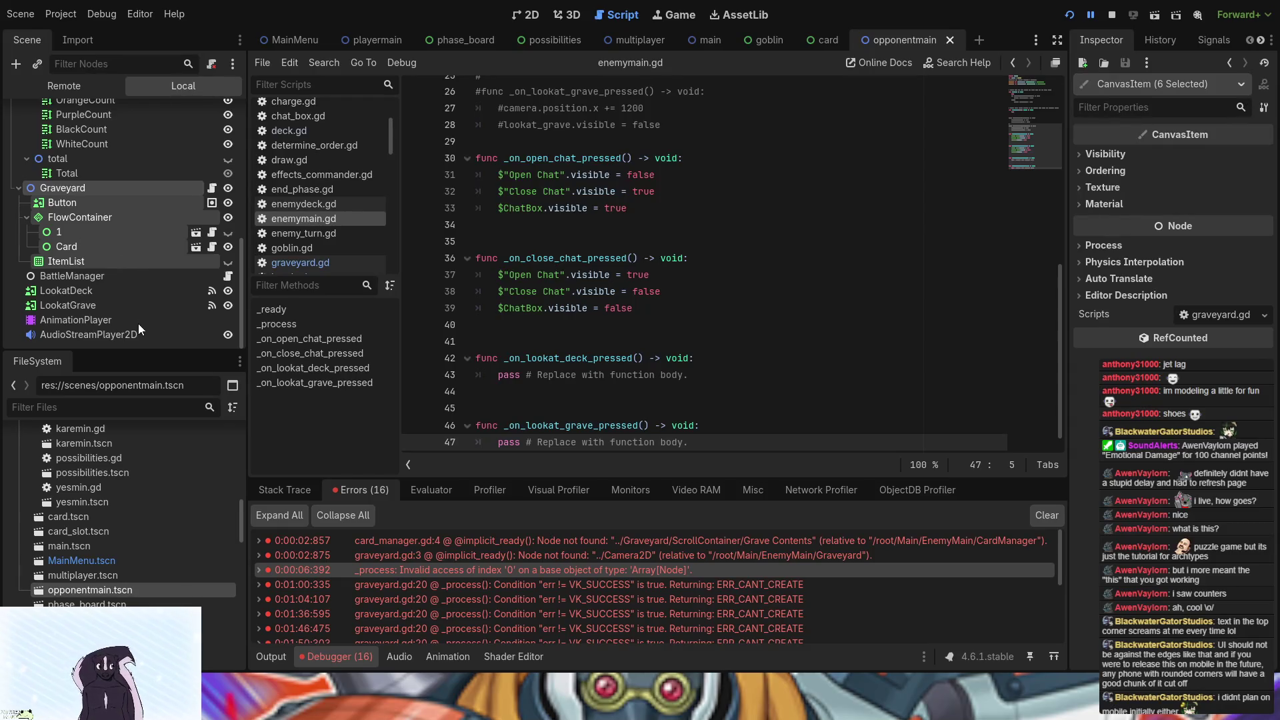
key(ctrl+d)
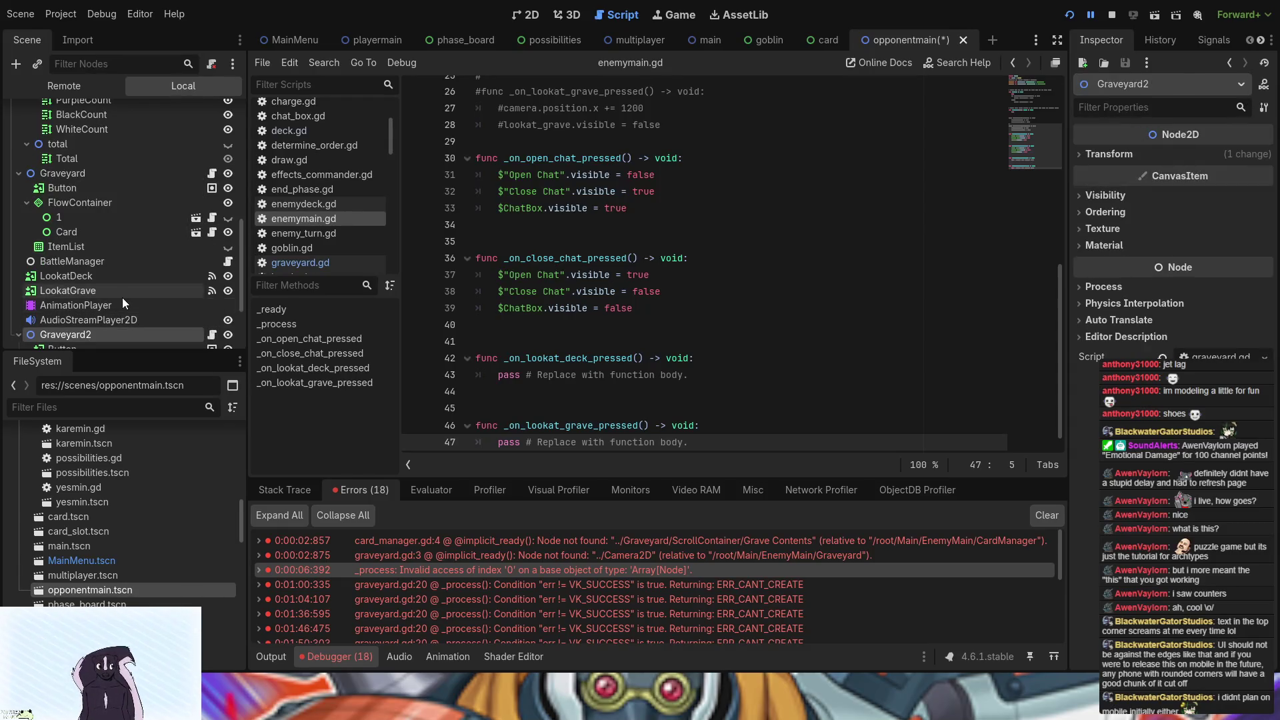
key(ctrl+z)
Step: Paste the new Graveyard above the old one and rename Graveyard2 to Graveyard
click(104, 189)
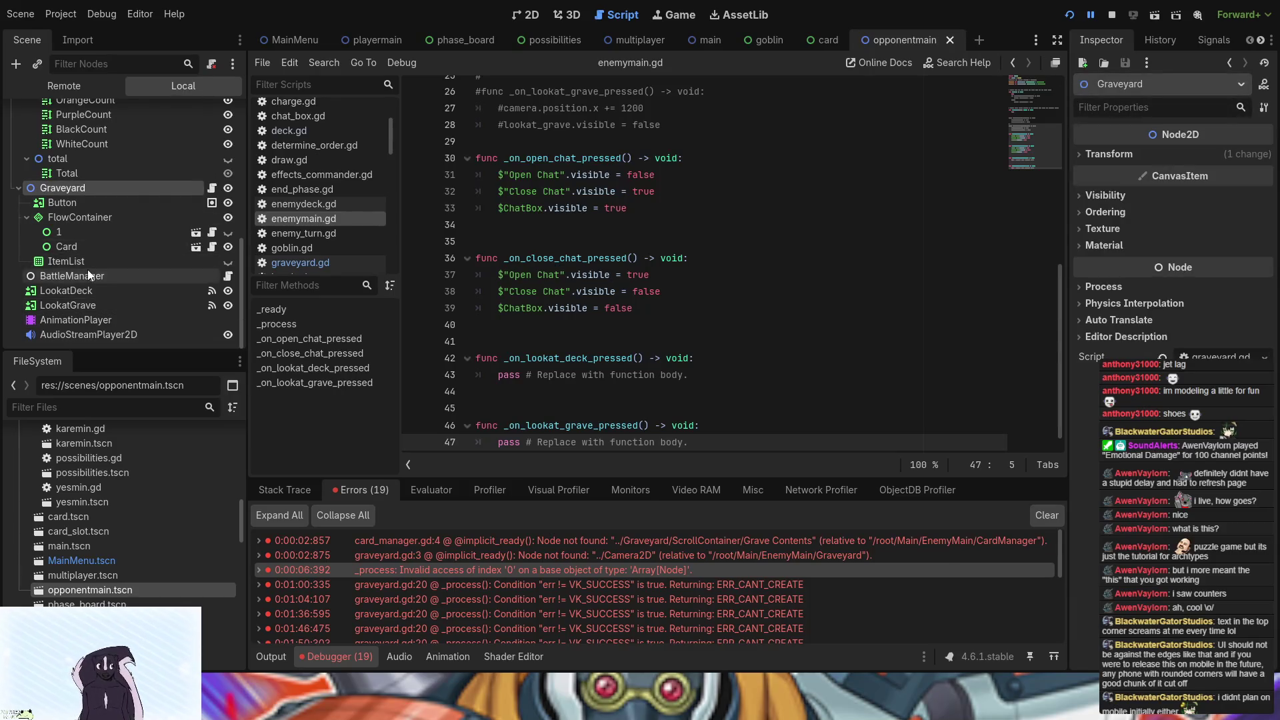
key(ctrl+v)
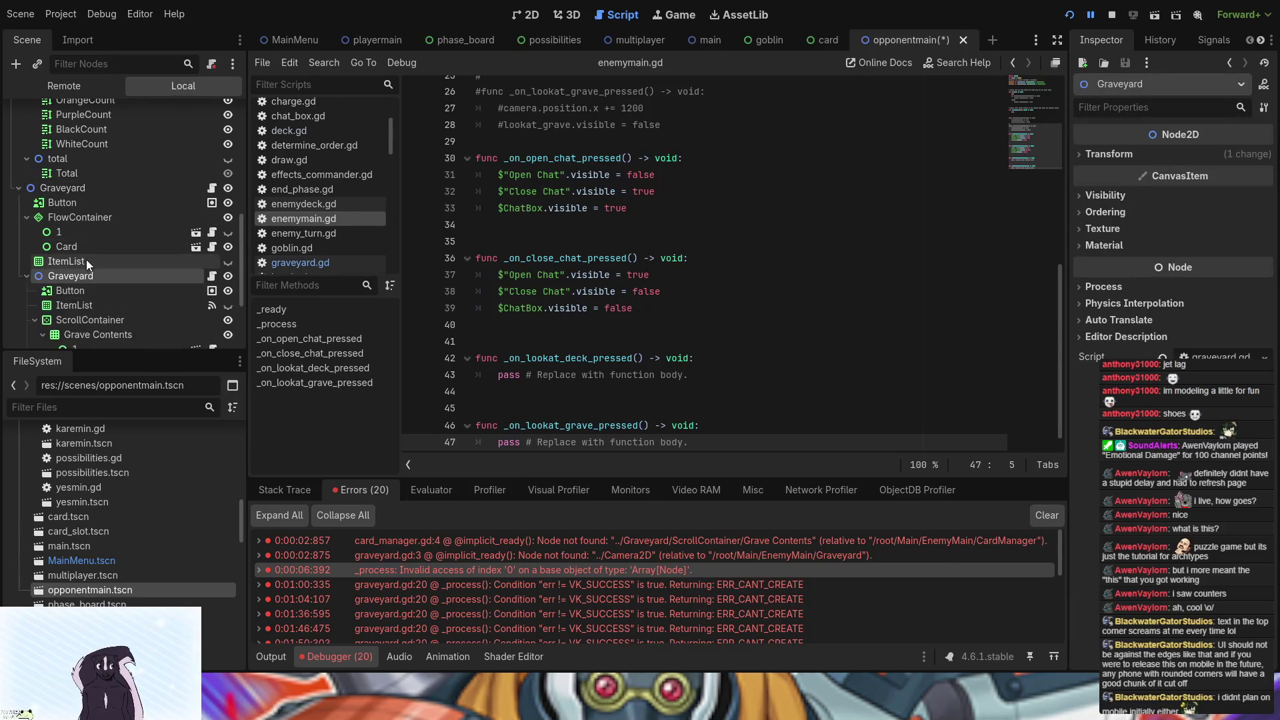
drag(69, 274, 69, 182)
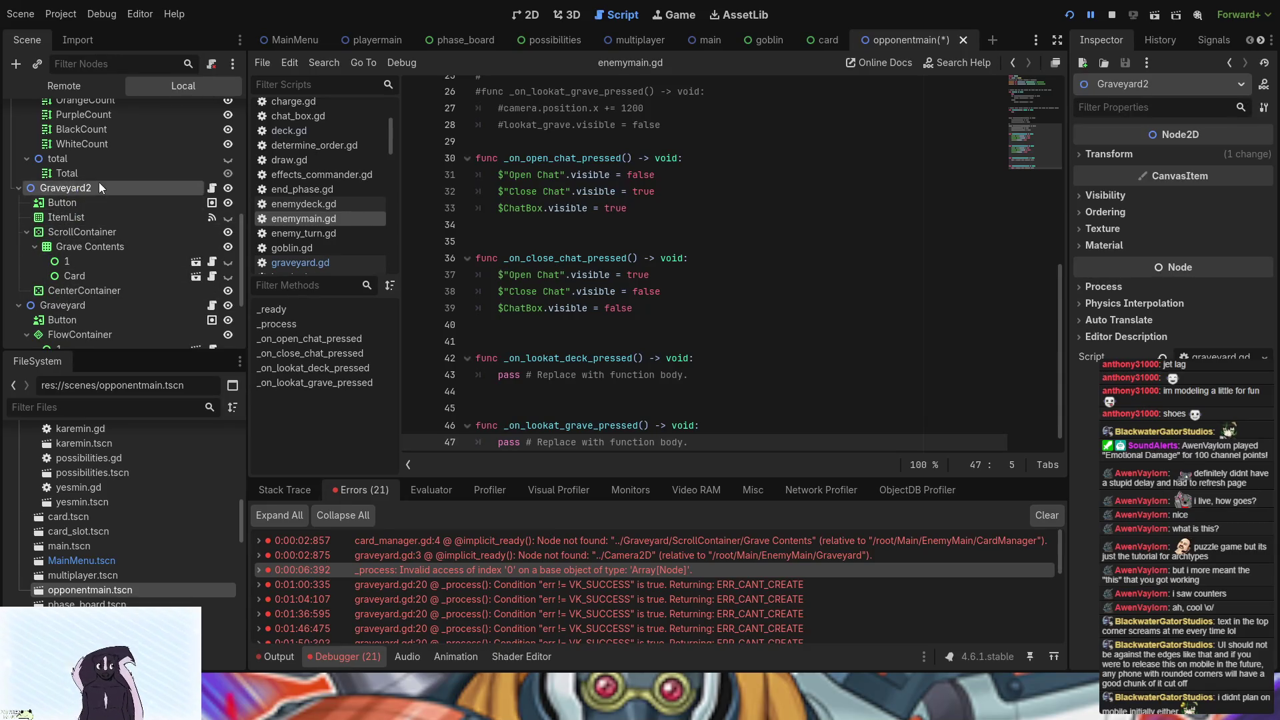
click(59, 303)
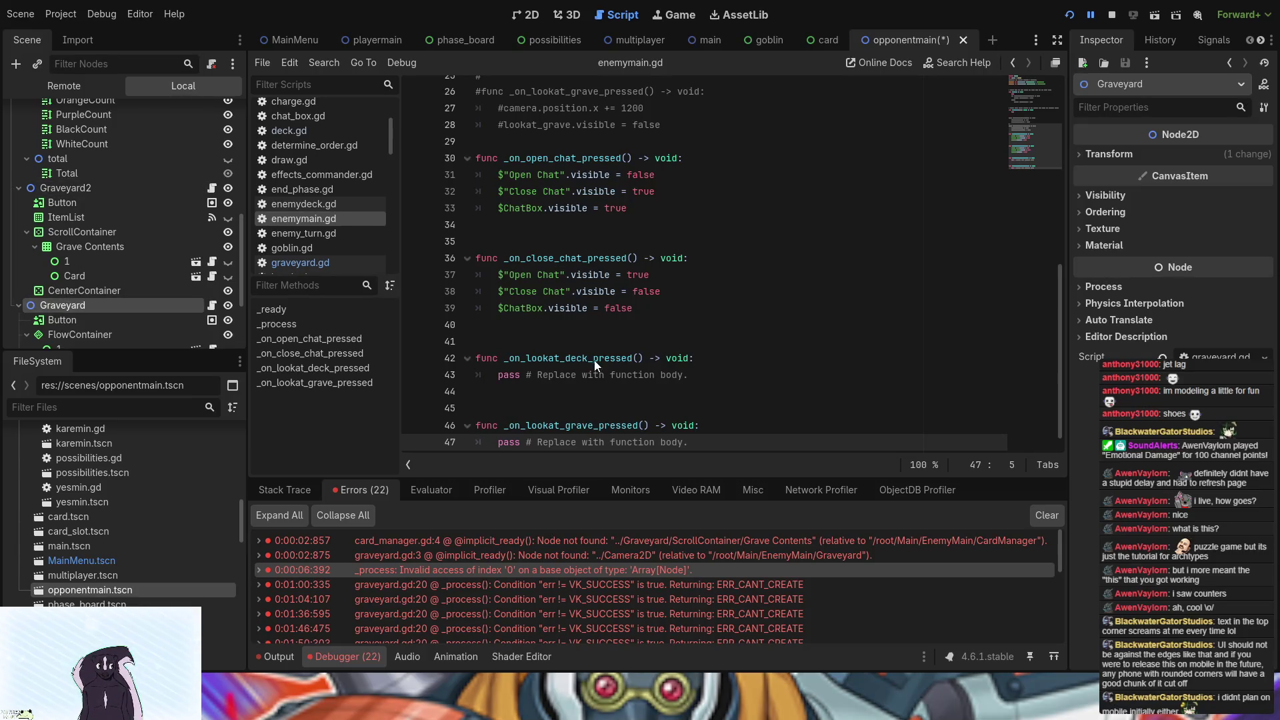
click(78, 188)
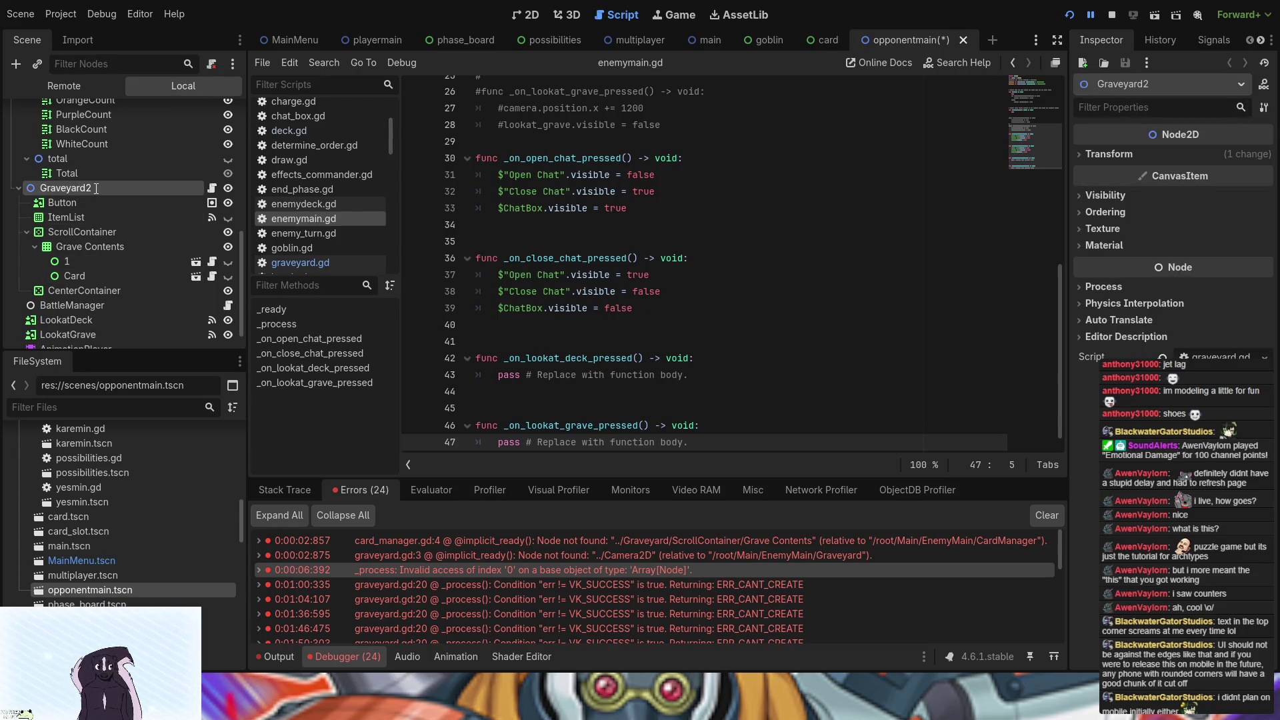
key(BackSpace)
key(Return)
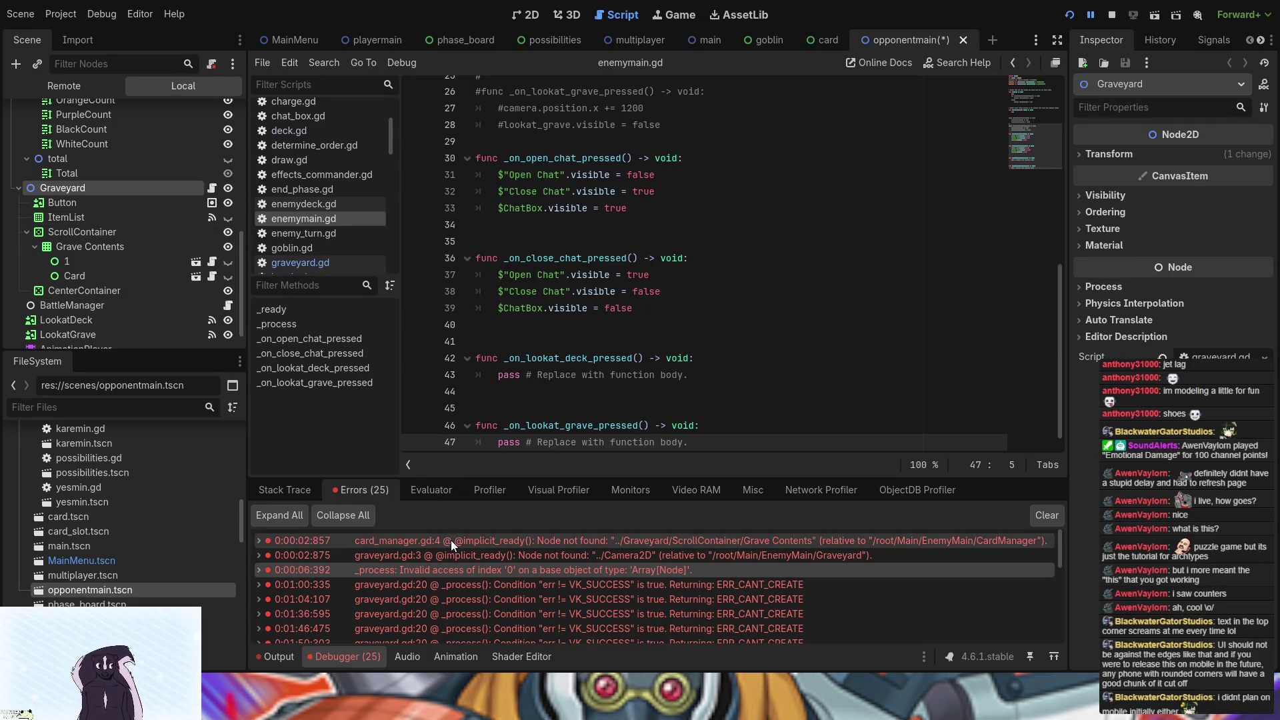
Step: Save and run the game, load the board, and discard Adam from the four-card hand
click(1069, 15)
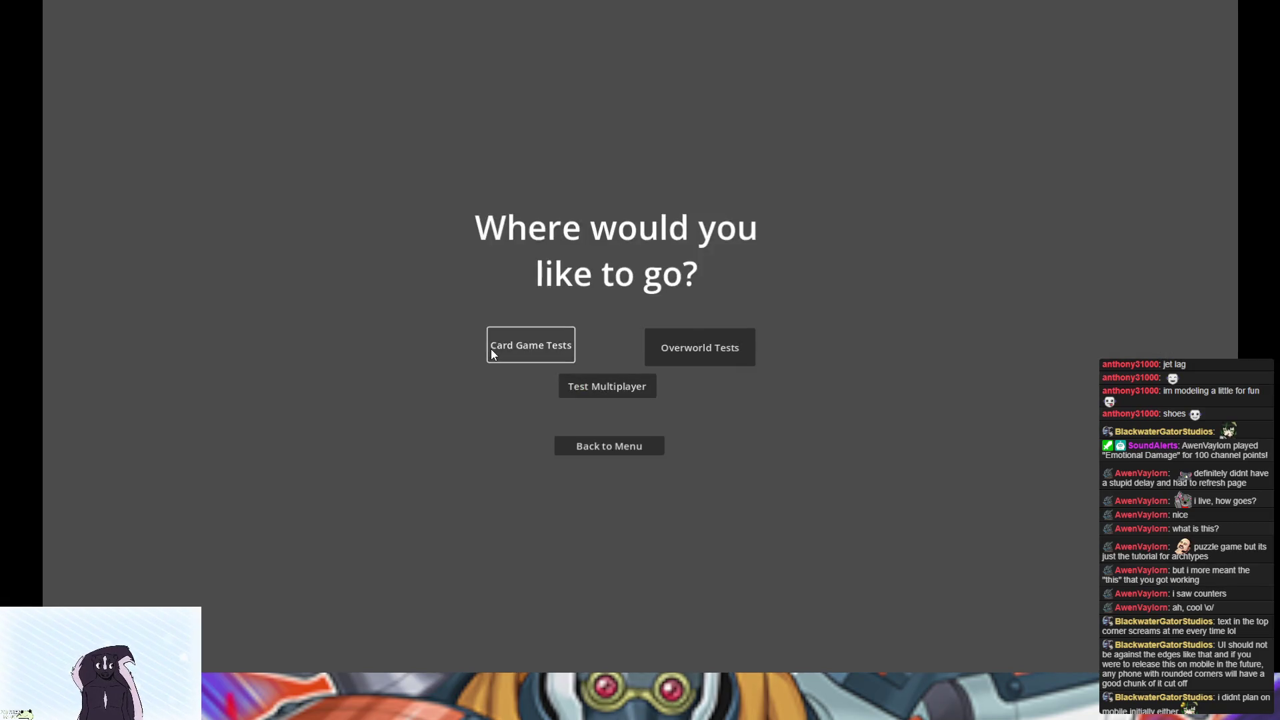
click(490, 349)
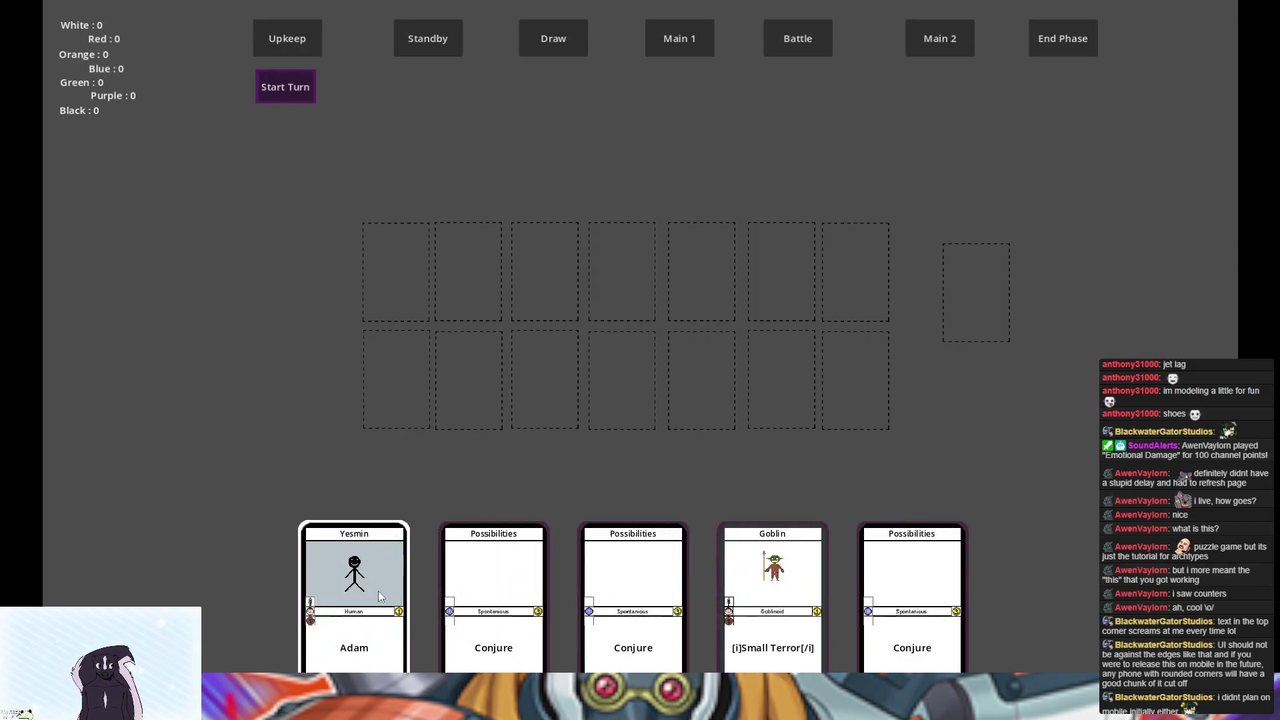
click(377, 590)
click(202, 584)
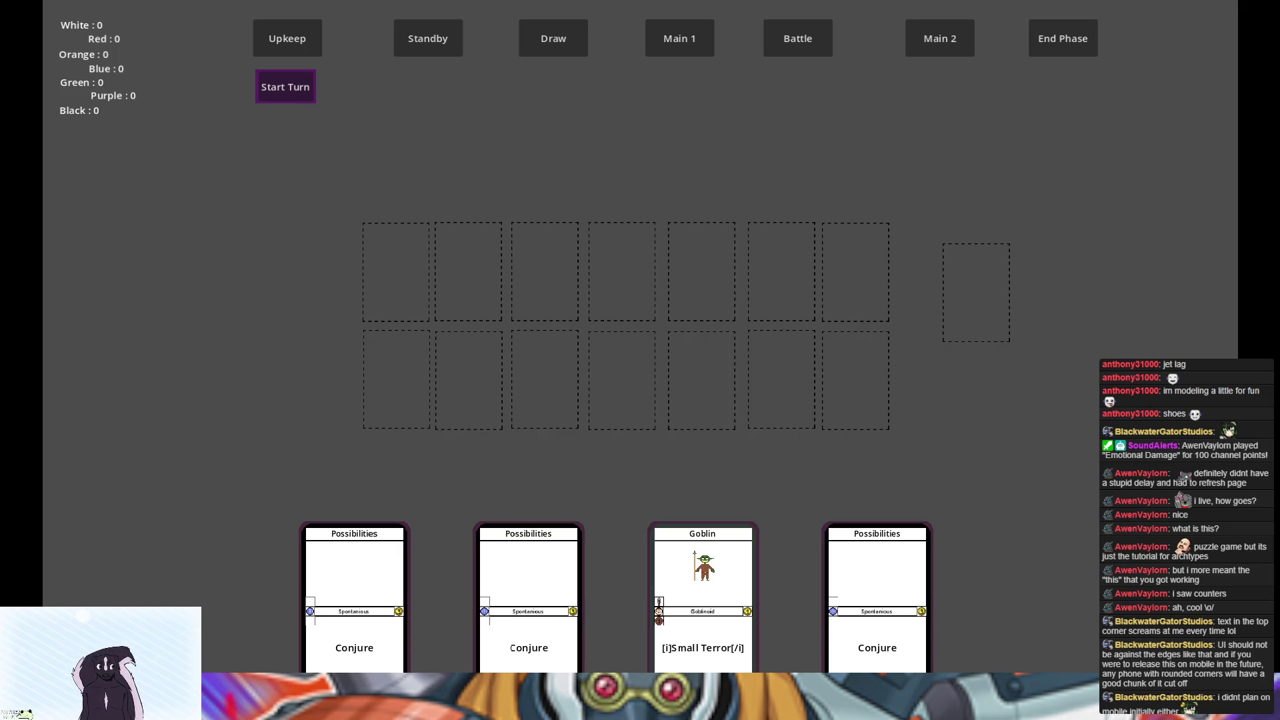
Step: Check graveyard.gd in the editor, then return to the game and pick an entry from the card list
key(alt+Tab)
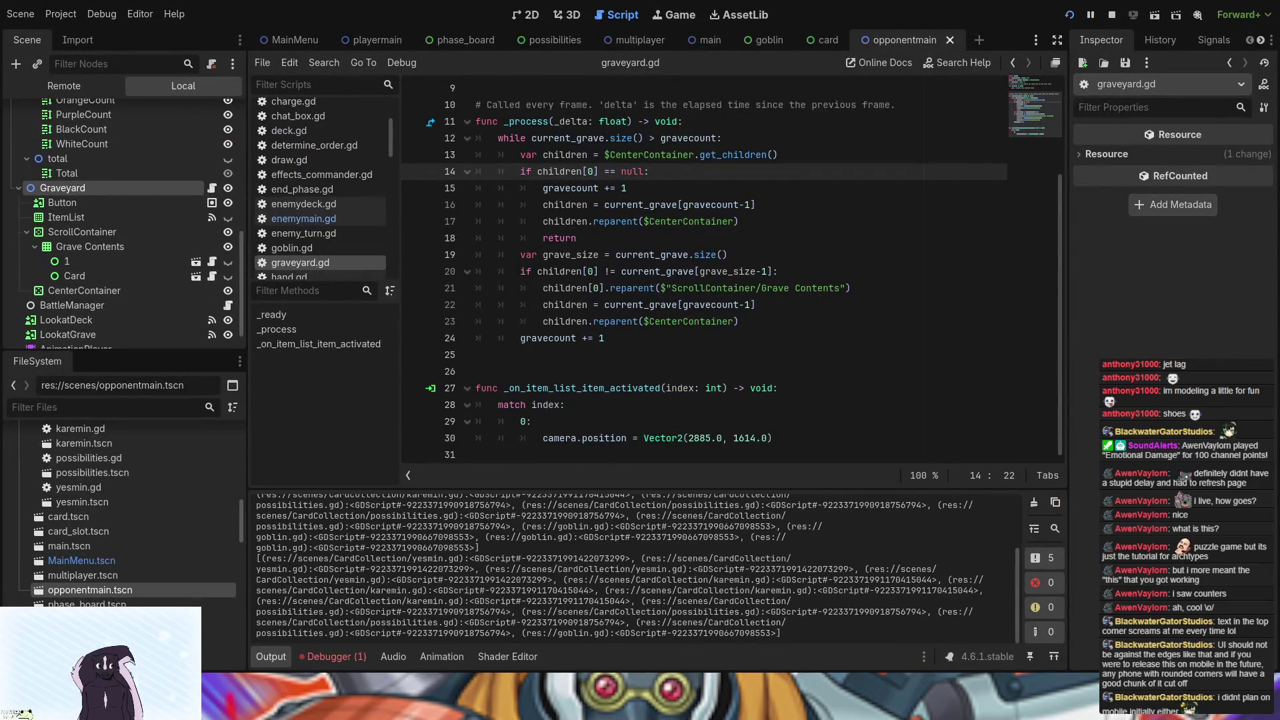
key(alt+Tab)
double_click(315, 578)
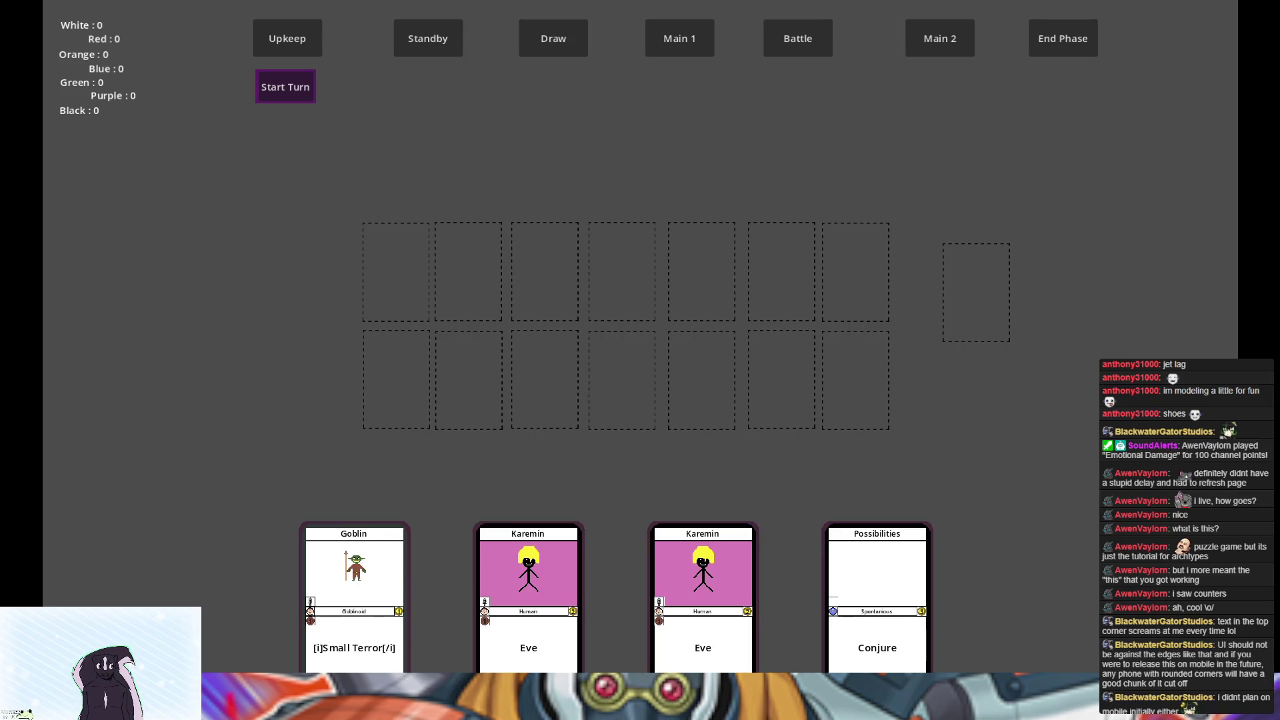
Step: Discard a Conjure card from the hand, open the Possibilities card's menu, then stop the game
key(alt+F4)
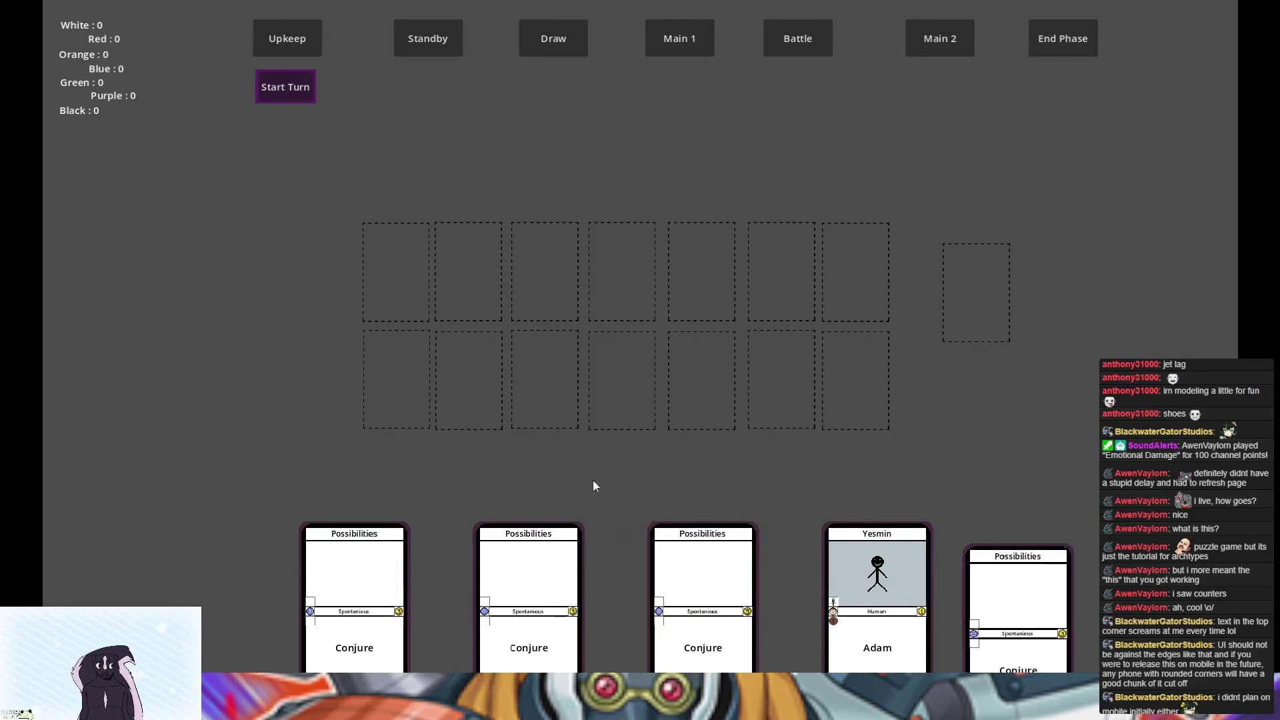
click(718, 612)
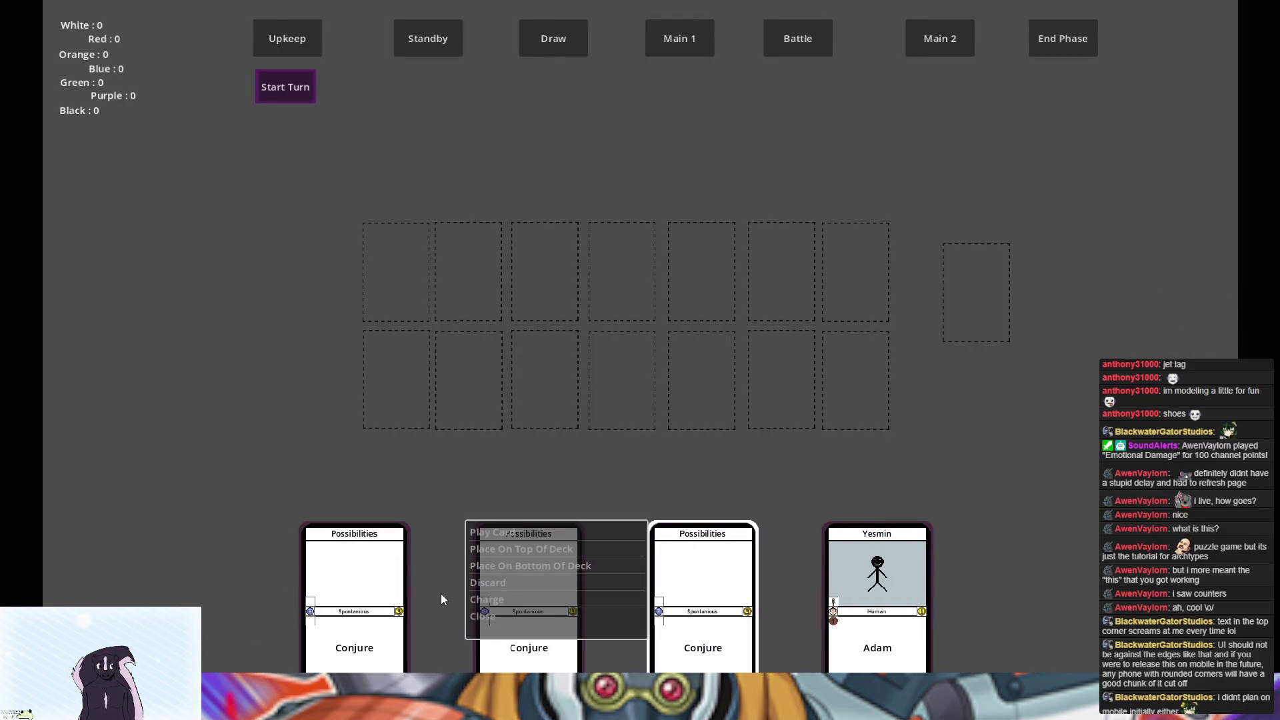
click(488, 590)
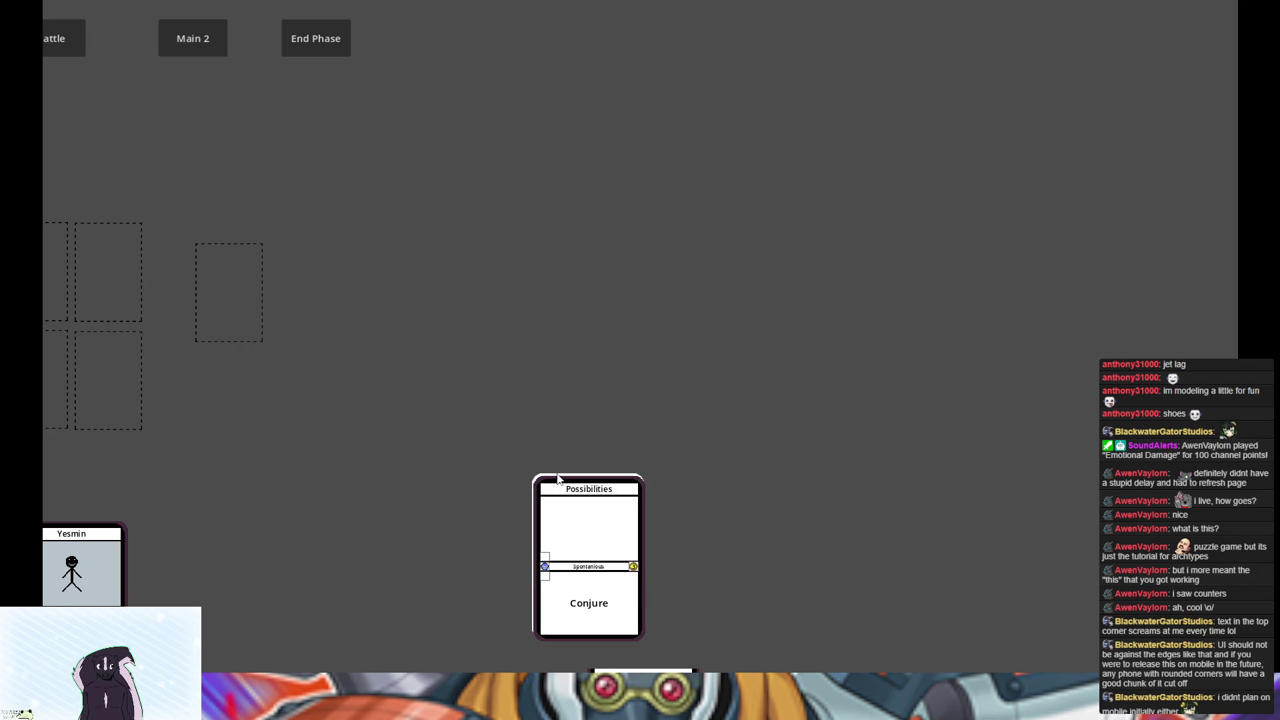
click(558, 482)
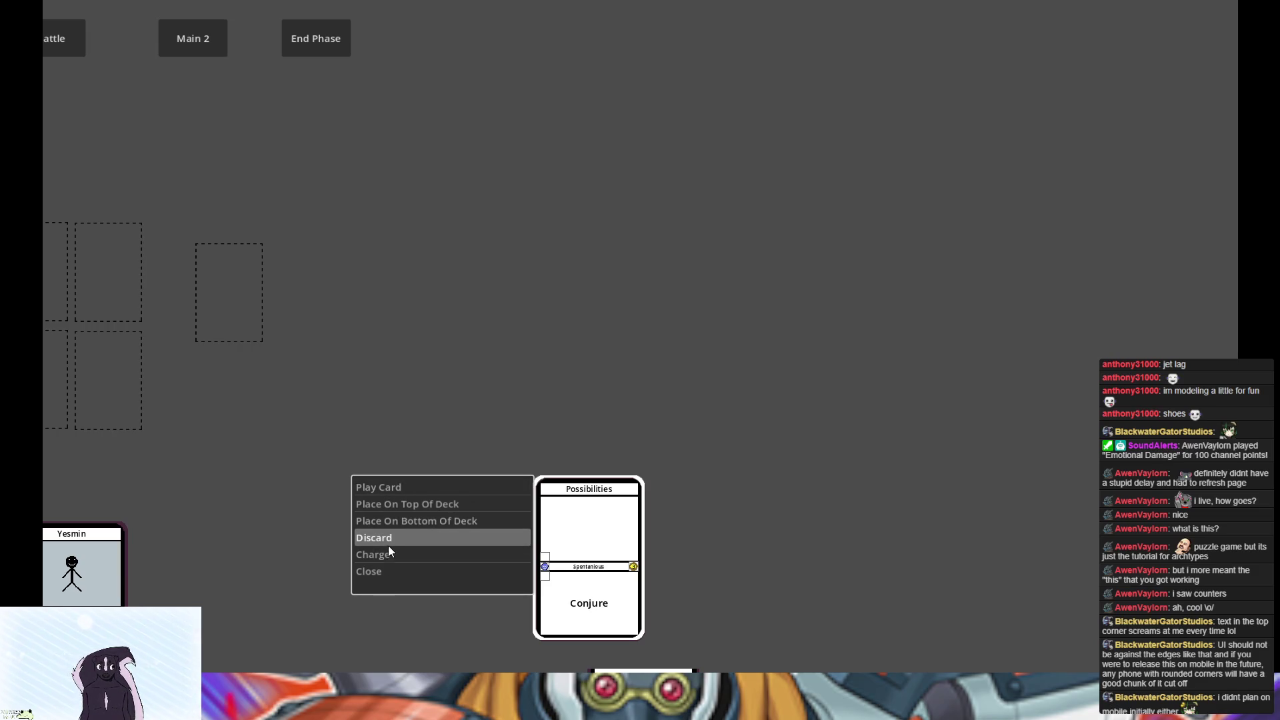
key(alt+F4)
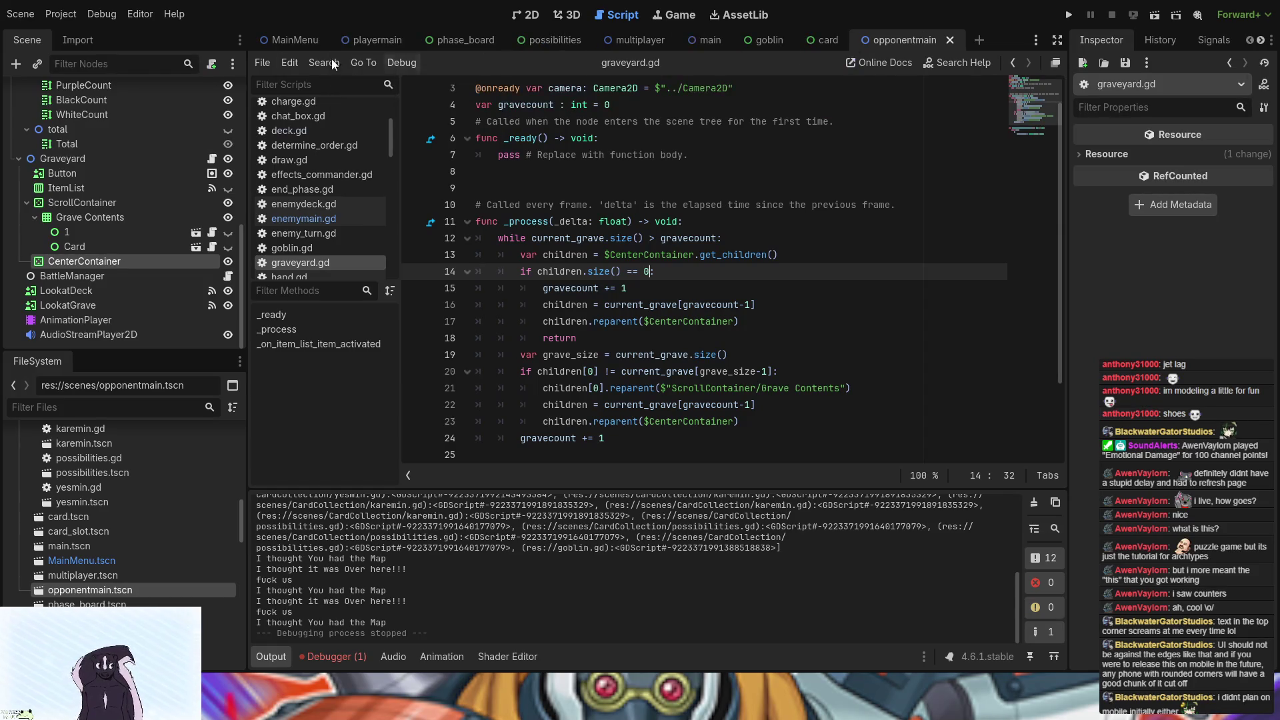
Step: Try moving the CenterContainer in the opponentmain 2D view, then undo the moves
click(516, 16)
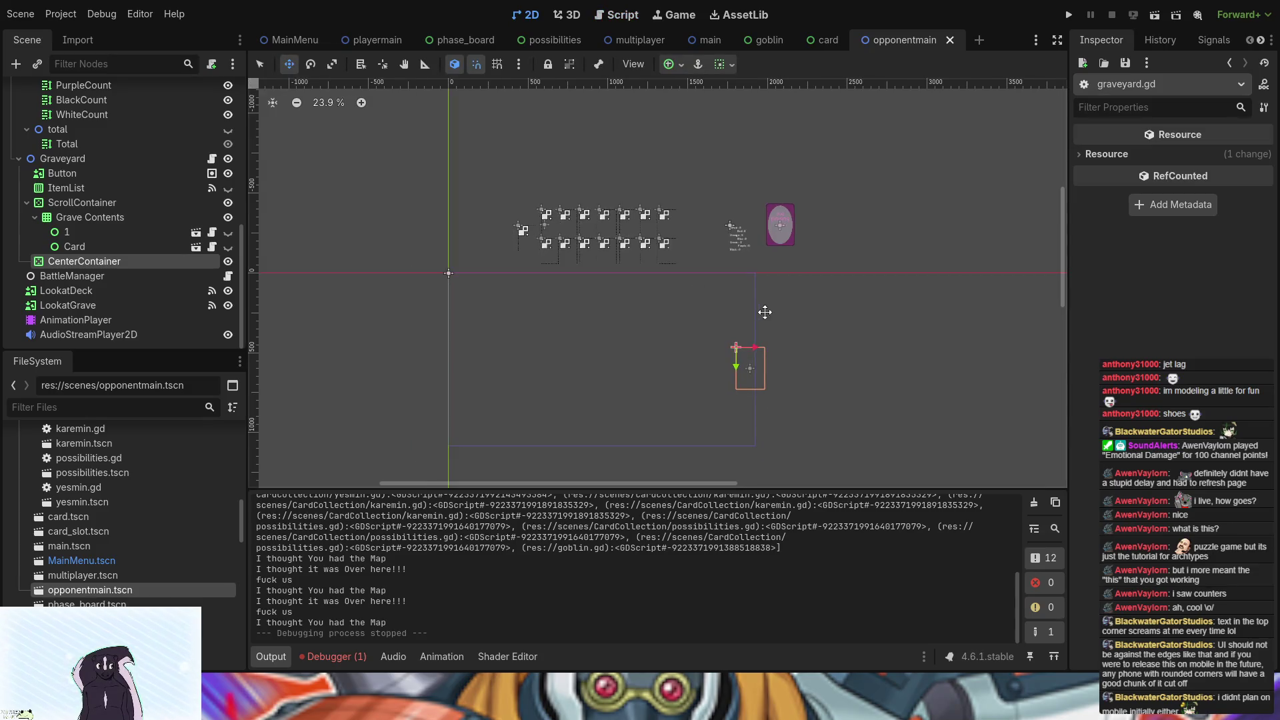
mouse_move(745, 364)
mouse_down()
mouse_move(804, 269)
mouse_move(775, 222)
mouse_move(828, 225)
mouse_up()
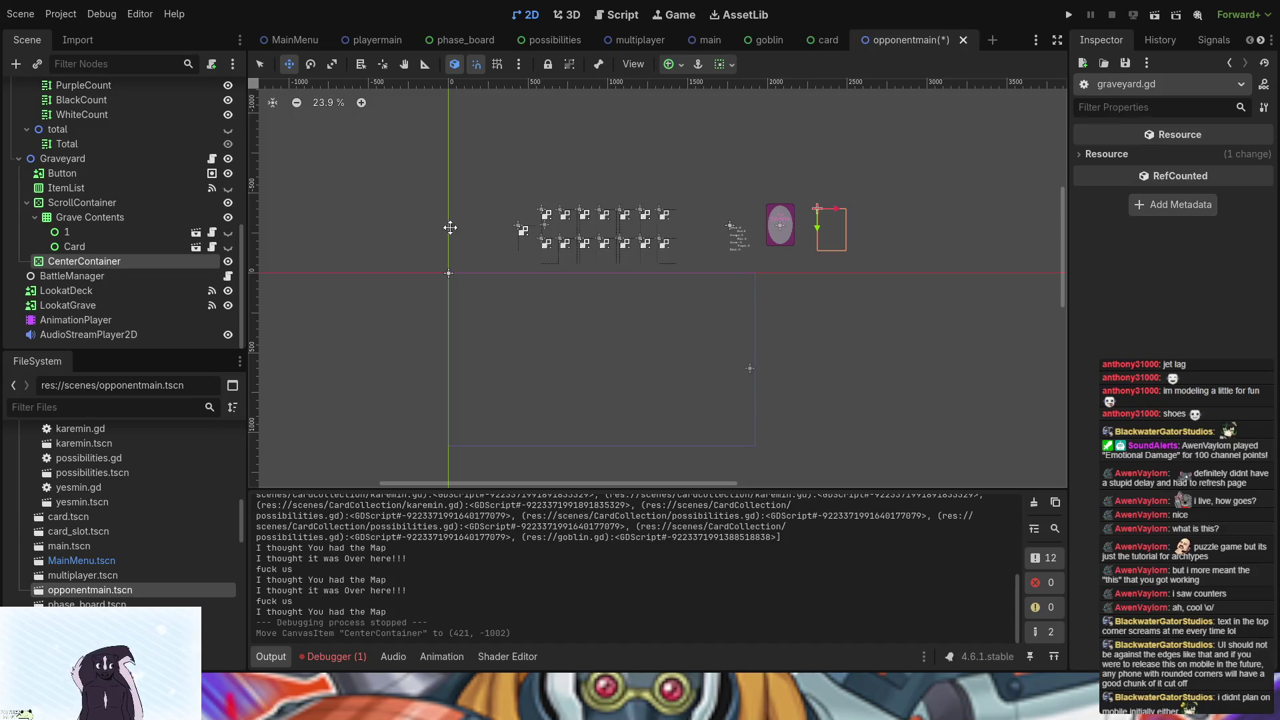
drag(834, 231, 413, 230)
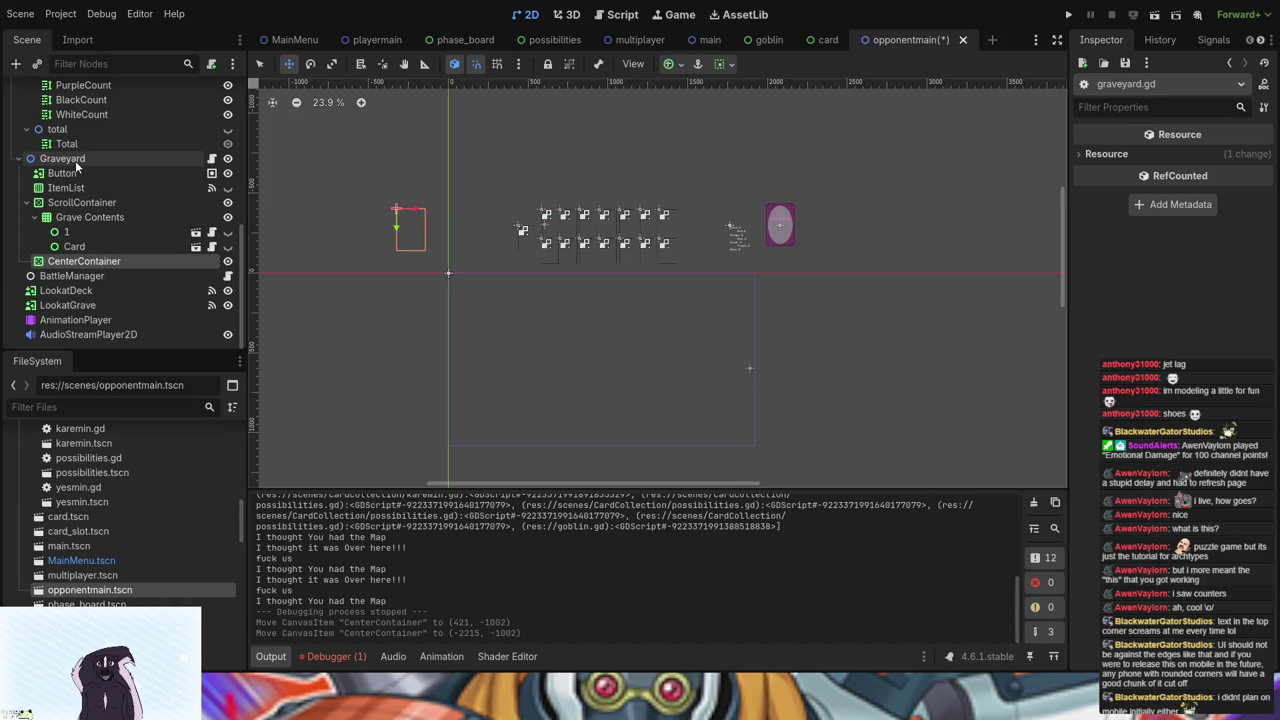
key(ctrl+z)
key(ctrl+z)
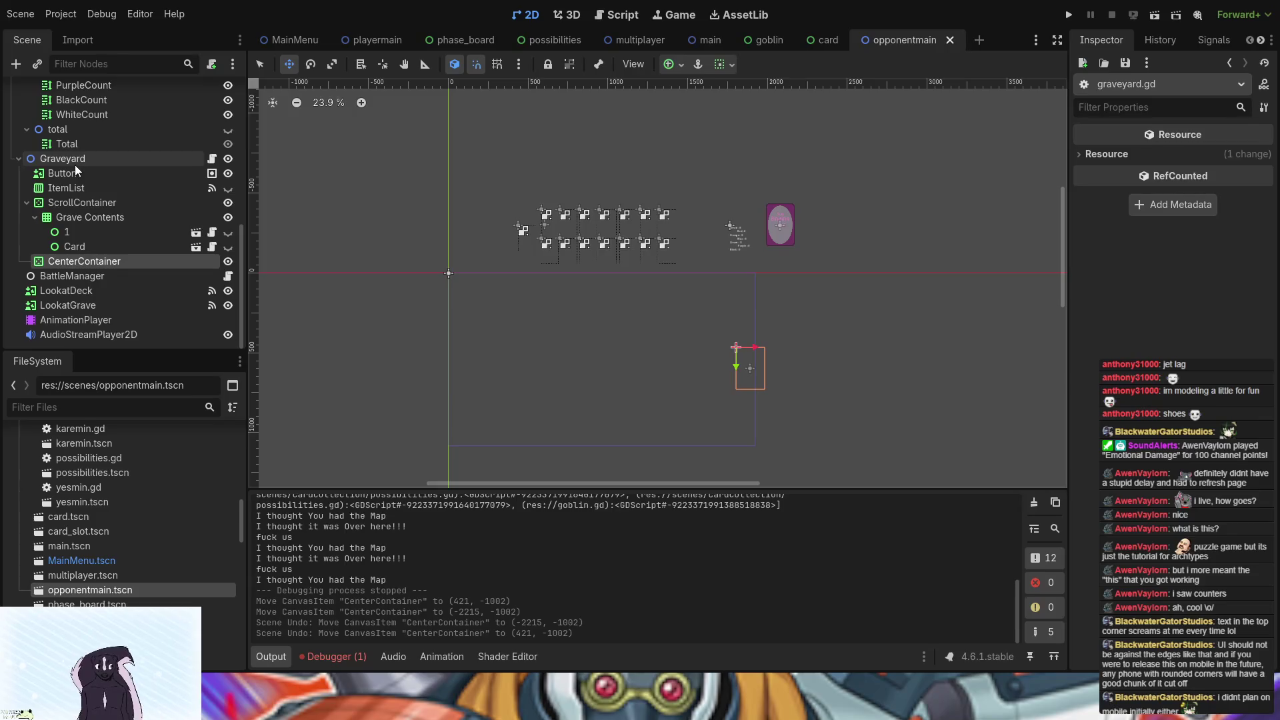
key(ctrl+z)
key(ctrl+shift+z)
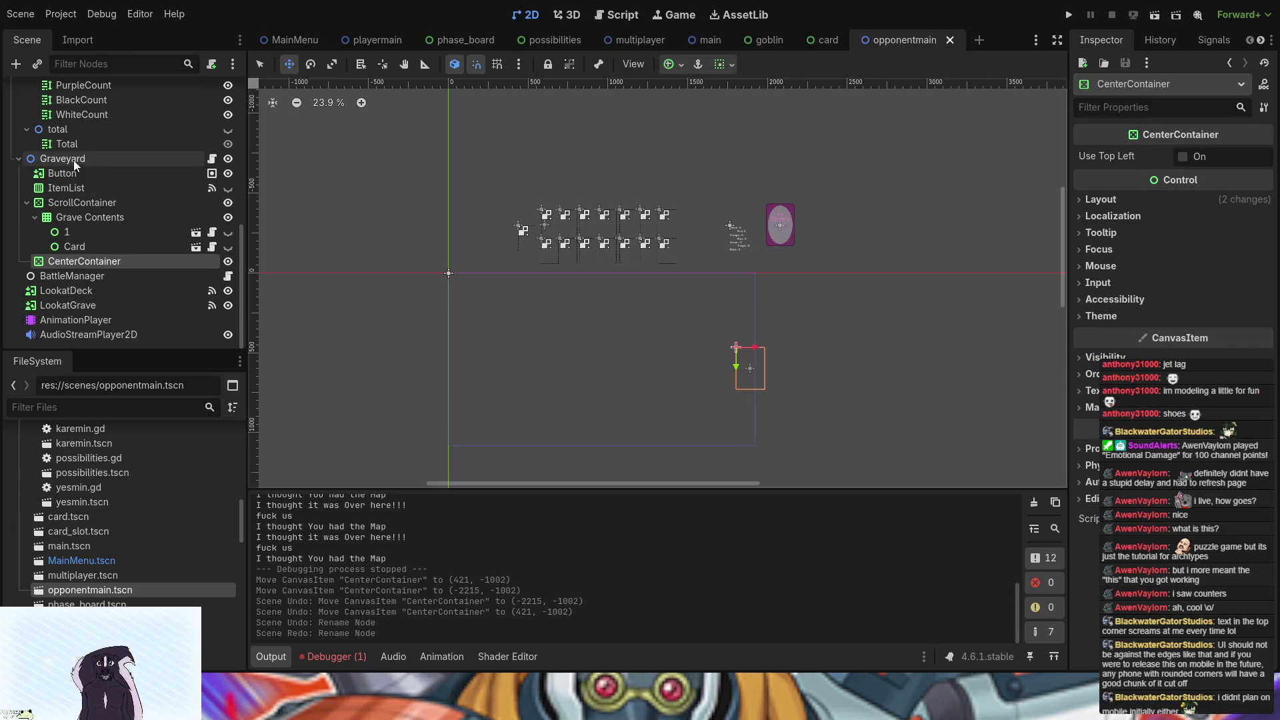
Step: Drag the Graveyard node left of the card slots to (-207, -298) and open playermain
click(73, 160)
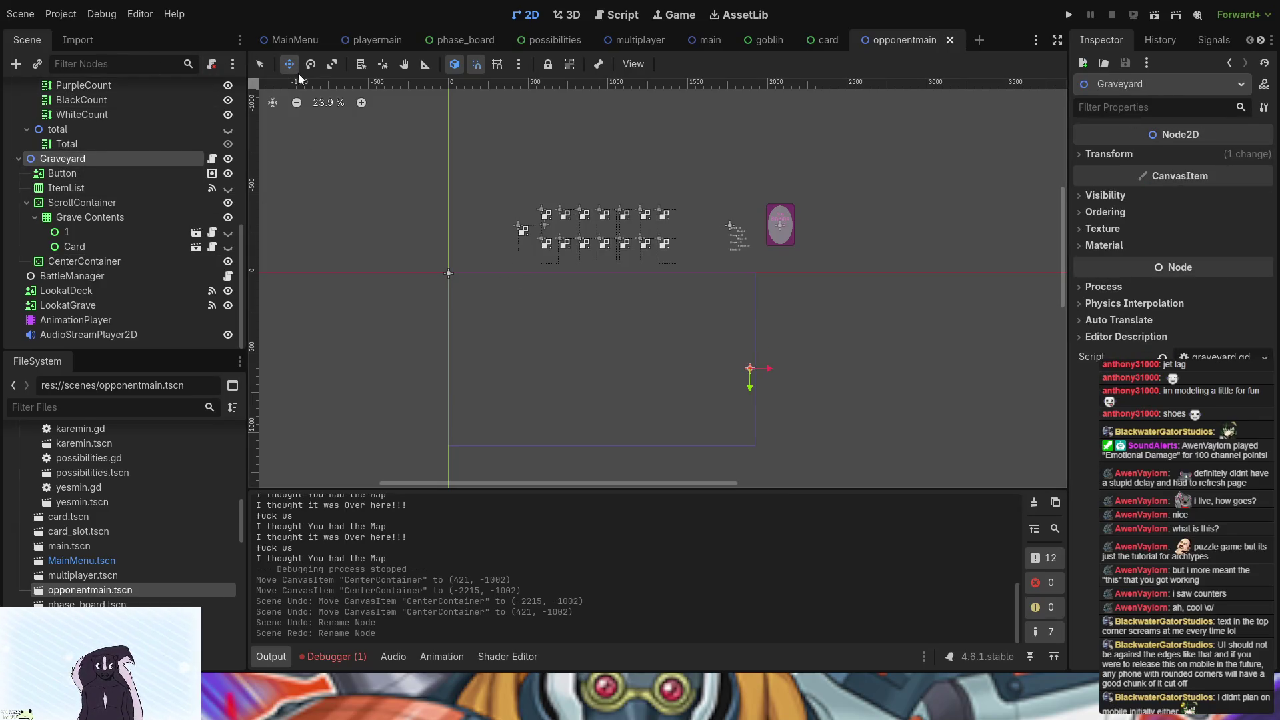
mouse_move(759, 371)
mouse_down()
mouse_move(408, 360)
mouse_move(429, 362)
mouse_move(422, 244)
mouse_move(439, 227)
mouse_up()
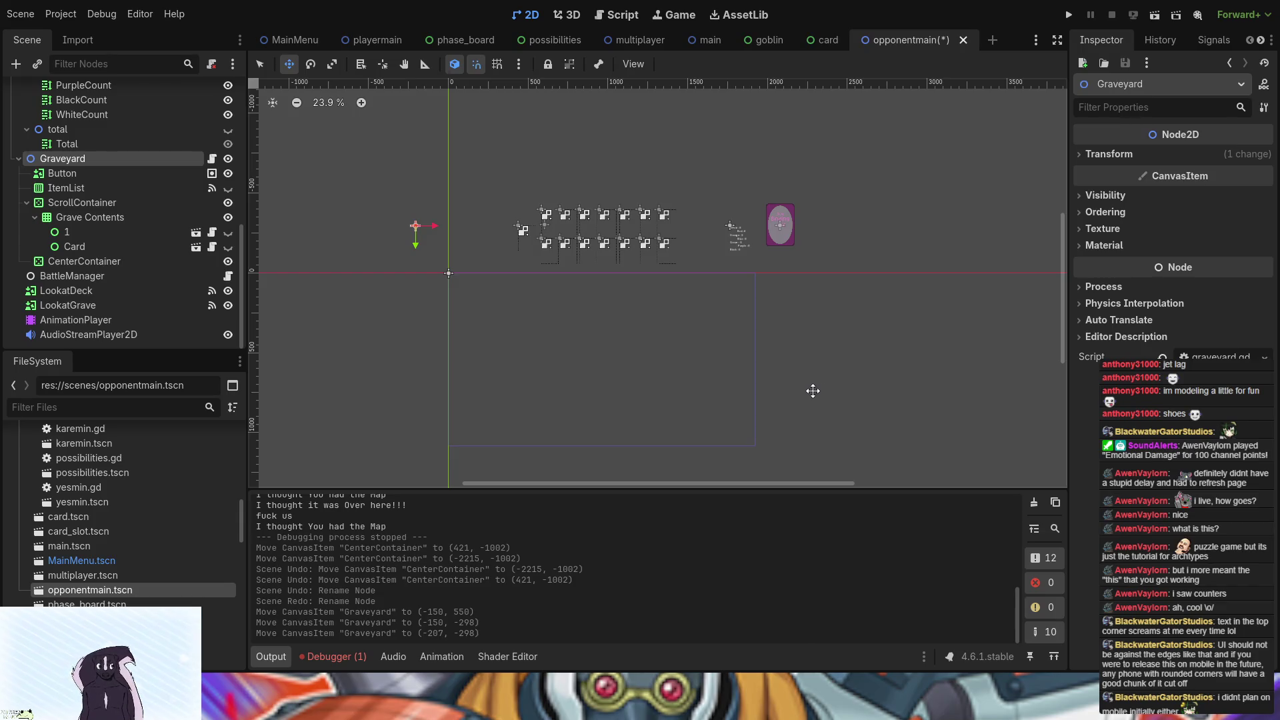
click(358, 47)
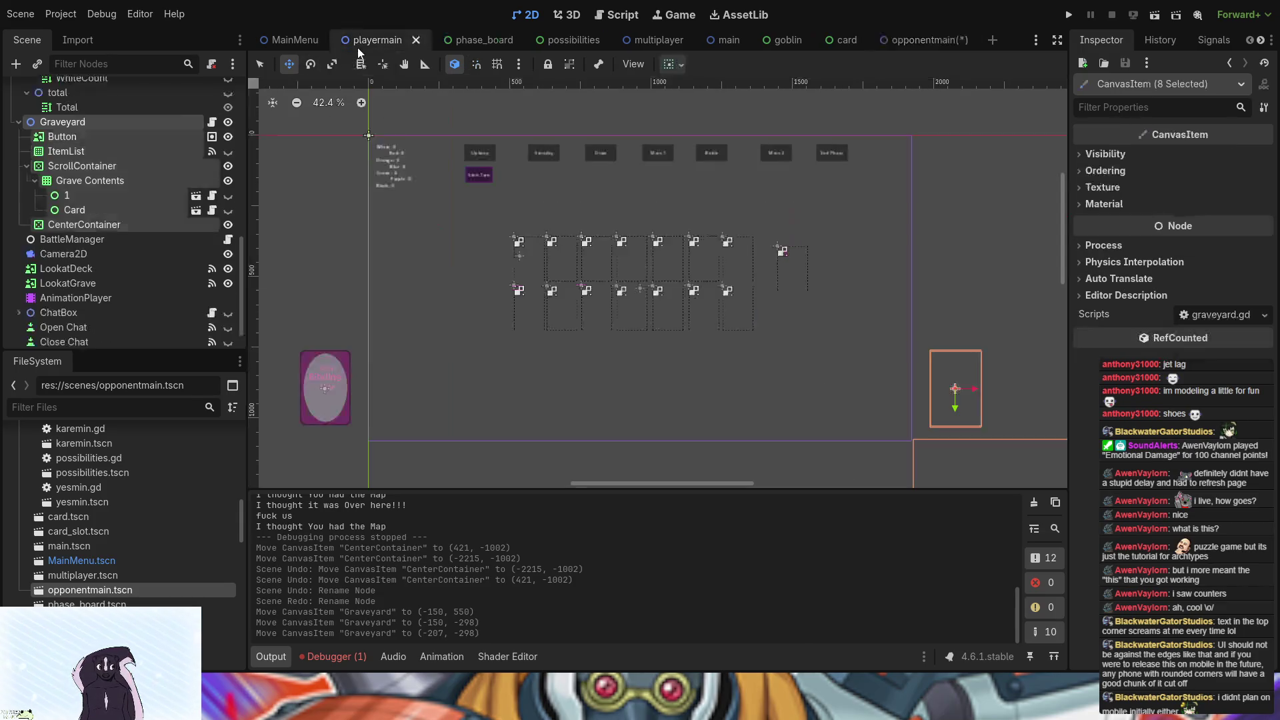
Step: In playermain, select the Total label and the Graveyard node, and view the Graveyard's script
click(89, 108)
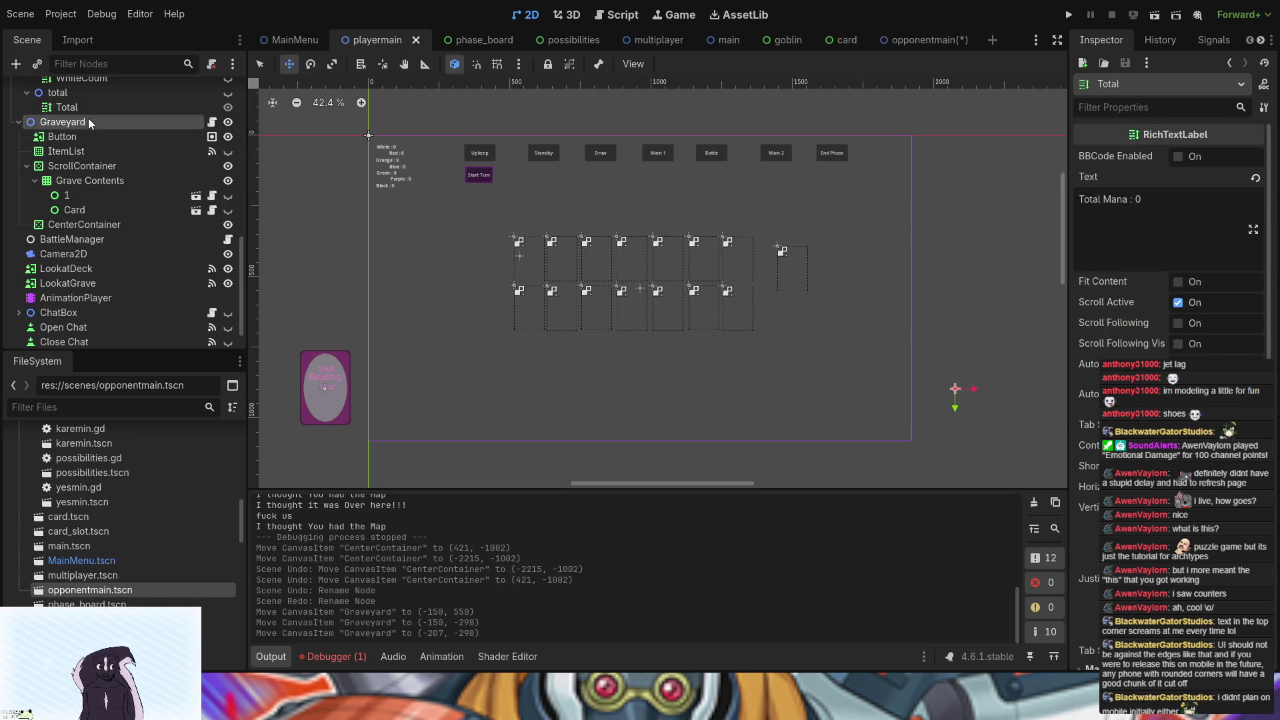
click(88, 122)
click(211, 122)
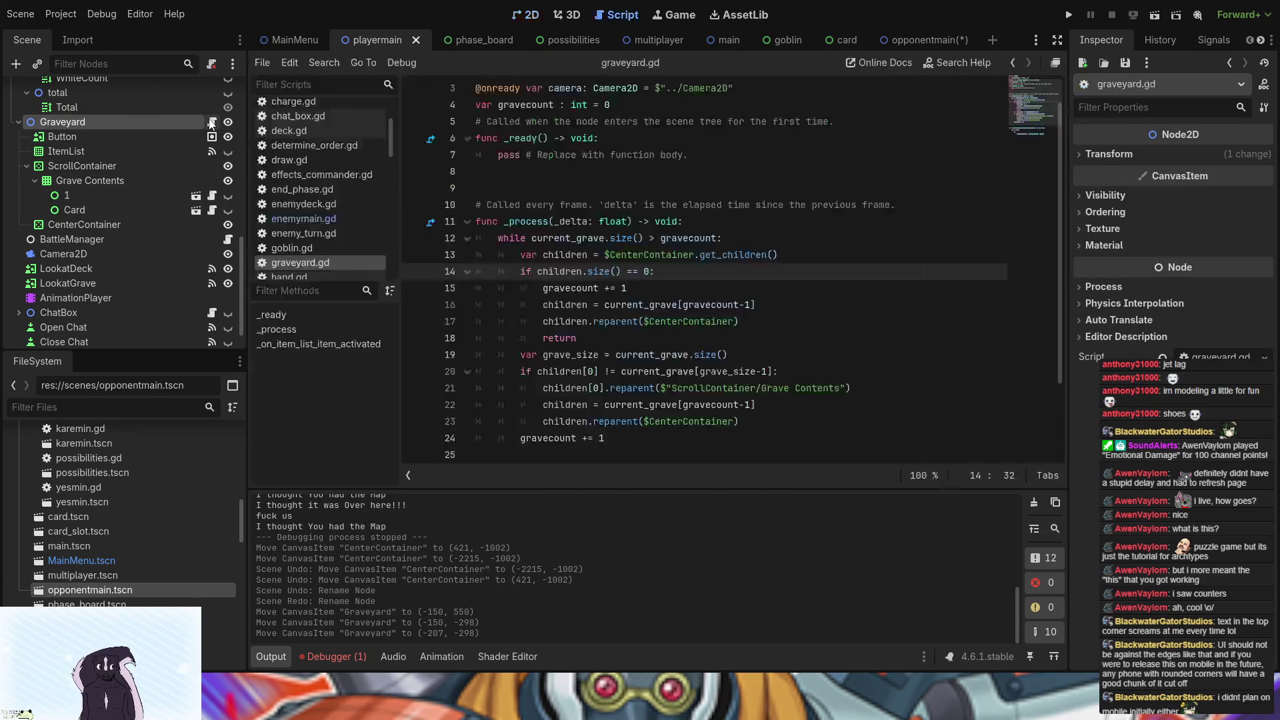
scroll(678, 360, up, 1)
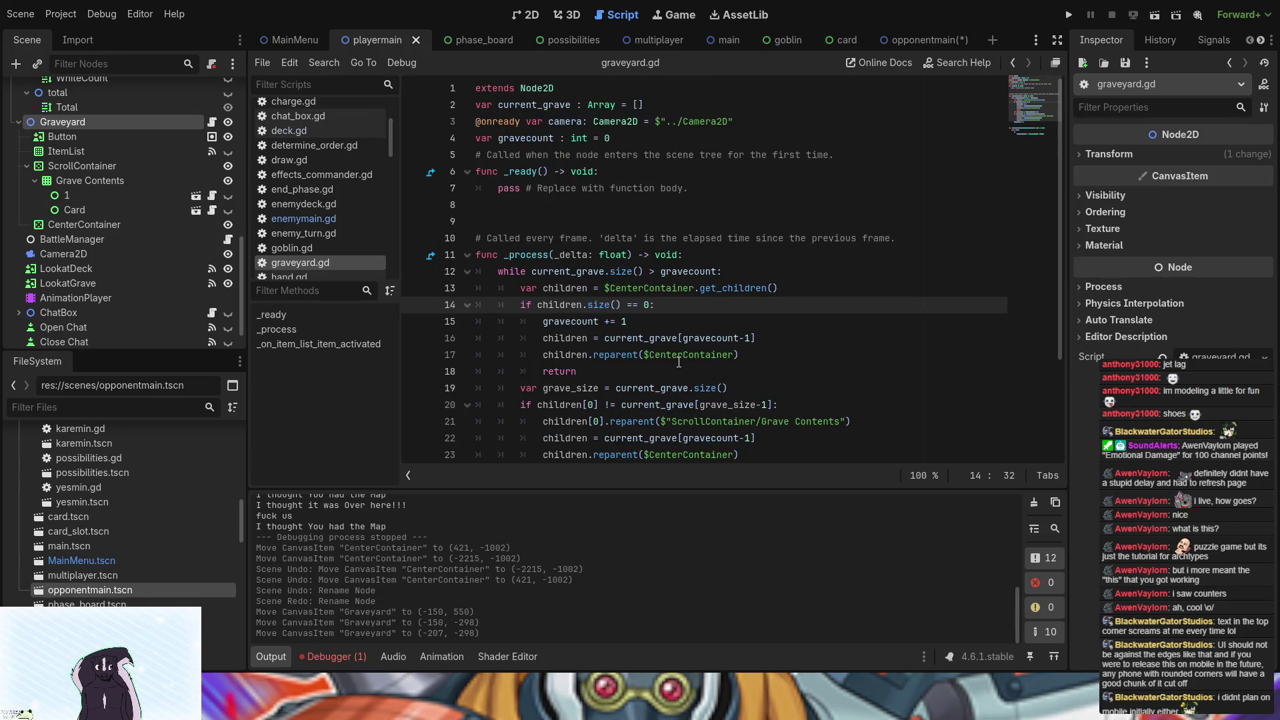
scroll(678, 361, down, 3)
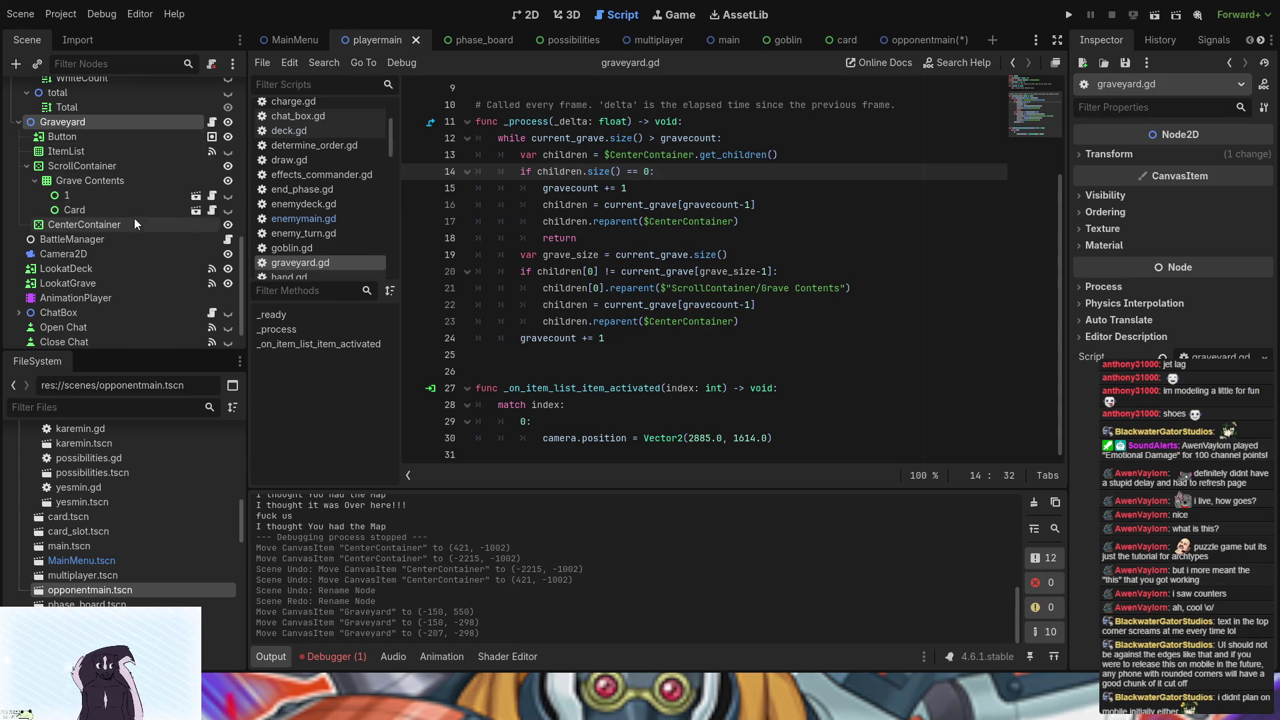
scroll(134, 223, up, 3)
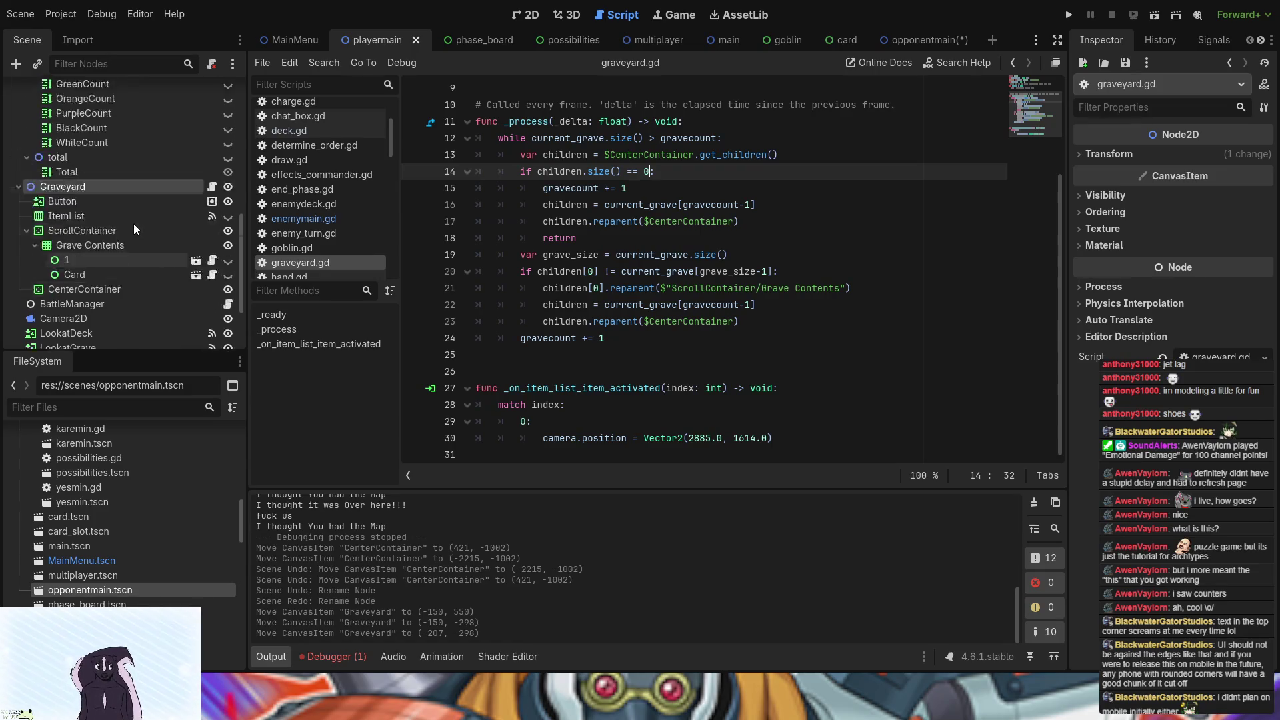
Step: Inspect the opponentmain scene's Deck node, its Button and DeckOptions list in 2D
click(898, 41)
scroll(125, 146, up, 10)
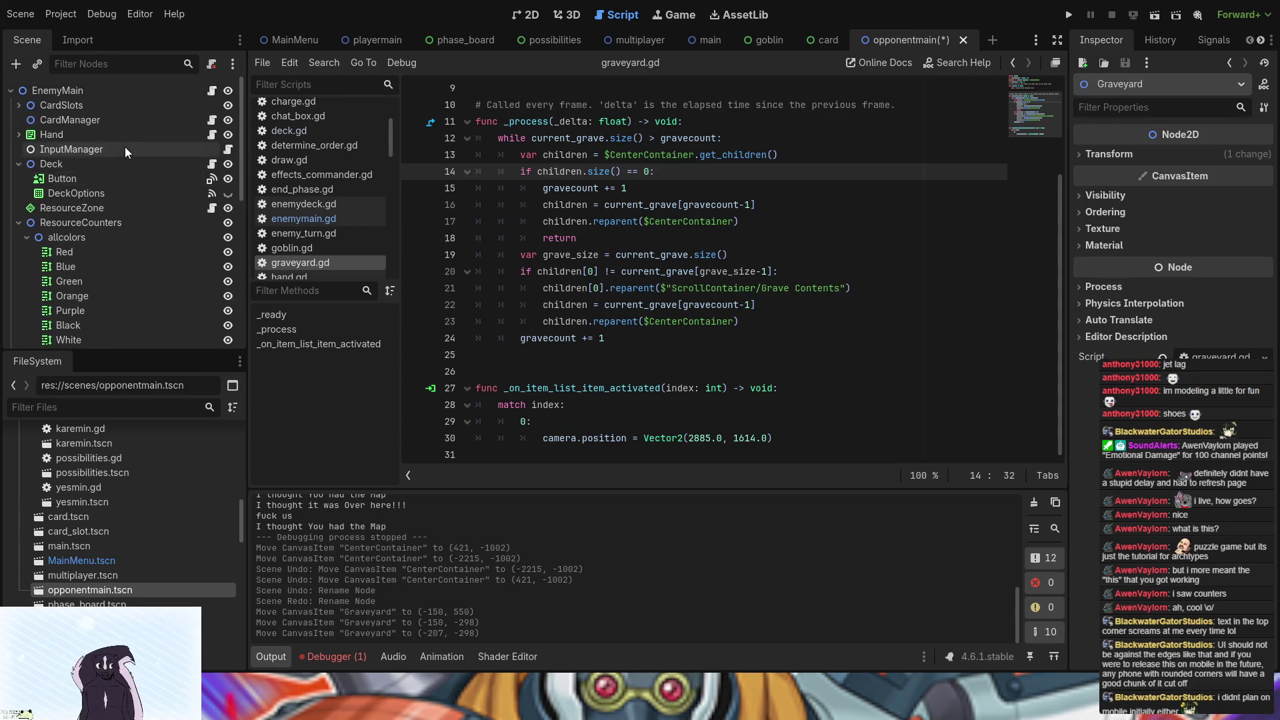
click(108, 162)
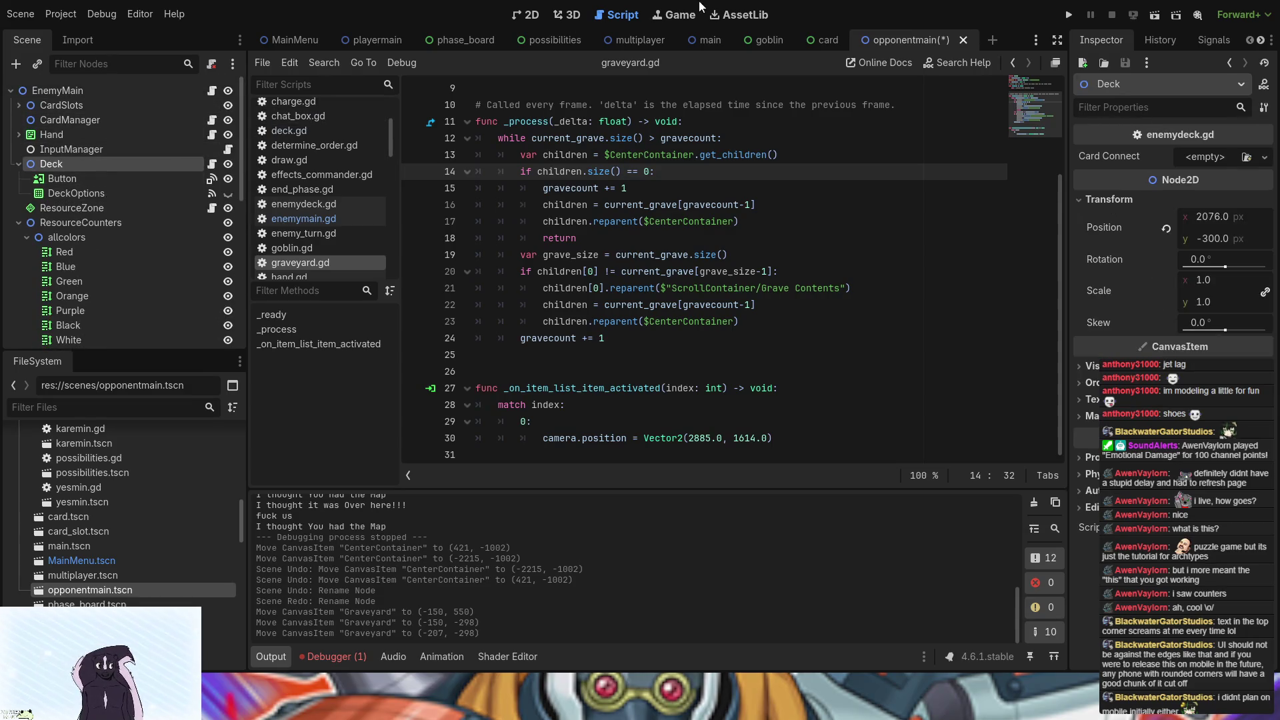
click(519, 15)
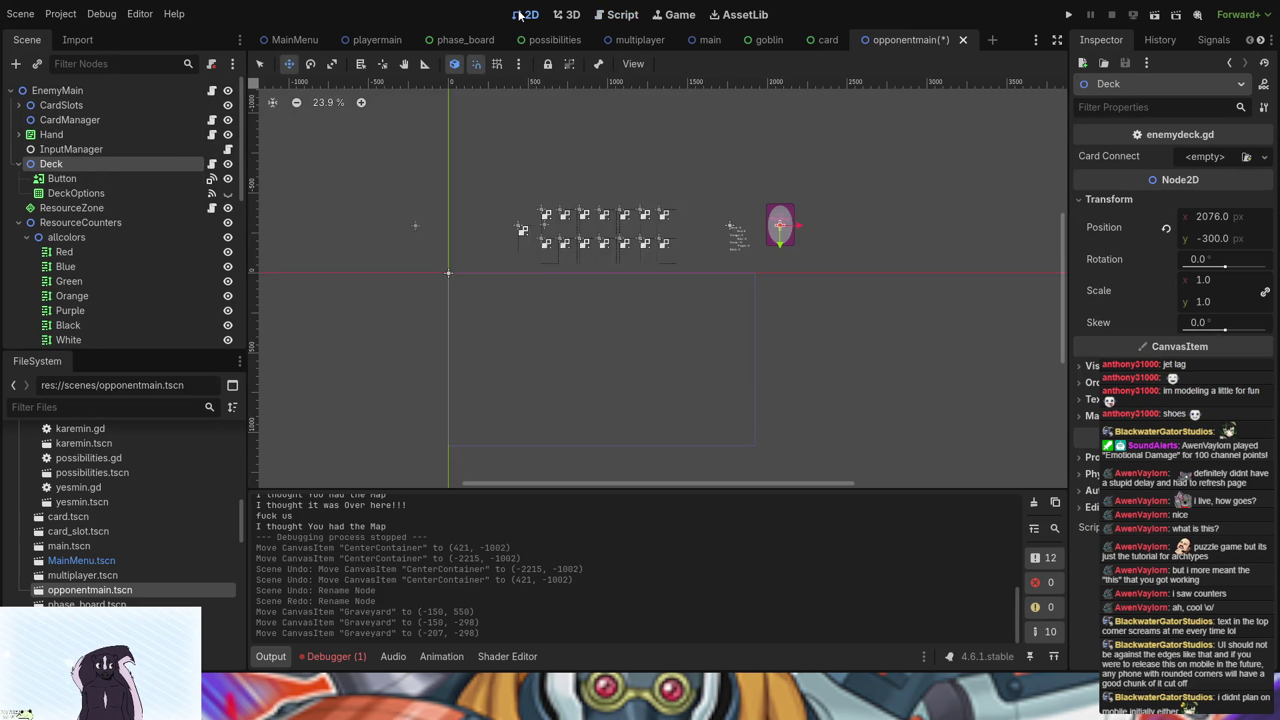
click(122, 180)
click(121, 186)
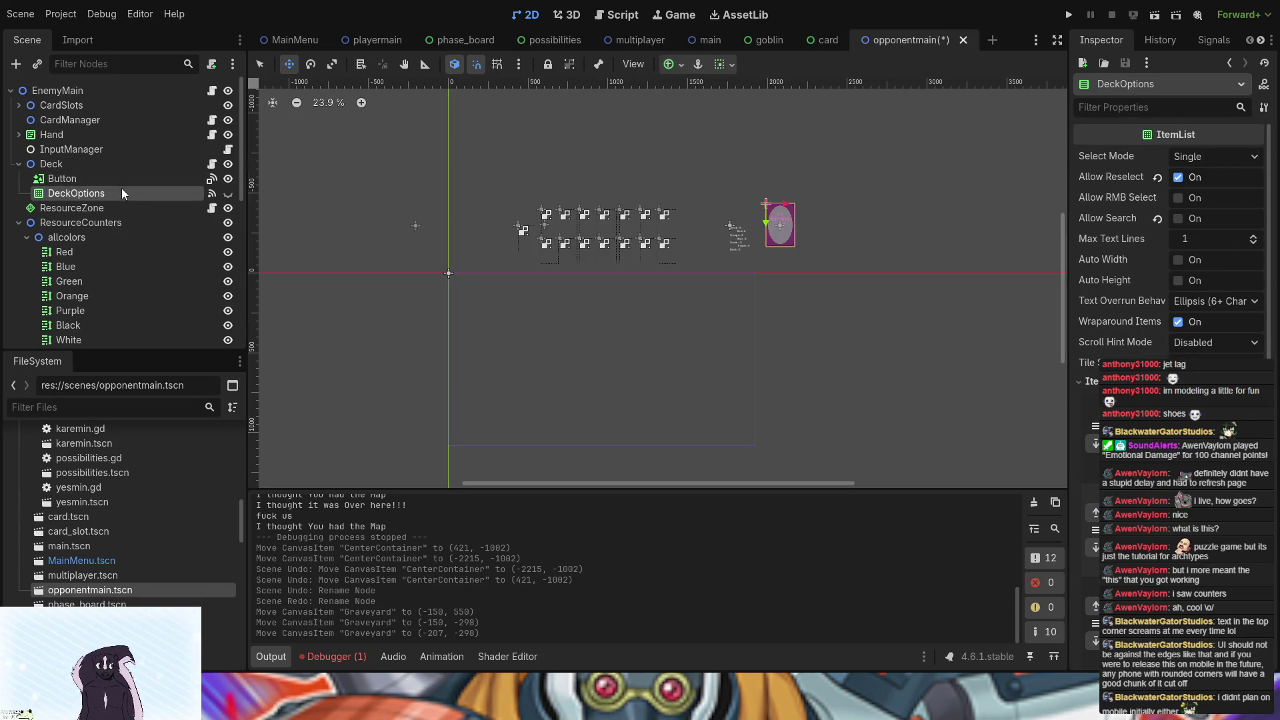
click(121, 168)
Step: Back in playermain, select the Button under Graveyard and show its signals
click(370, 34)
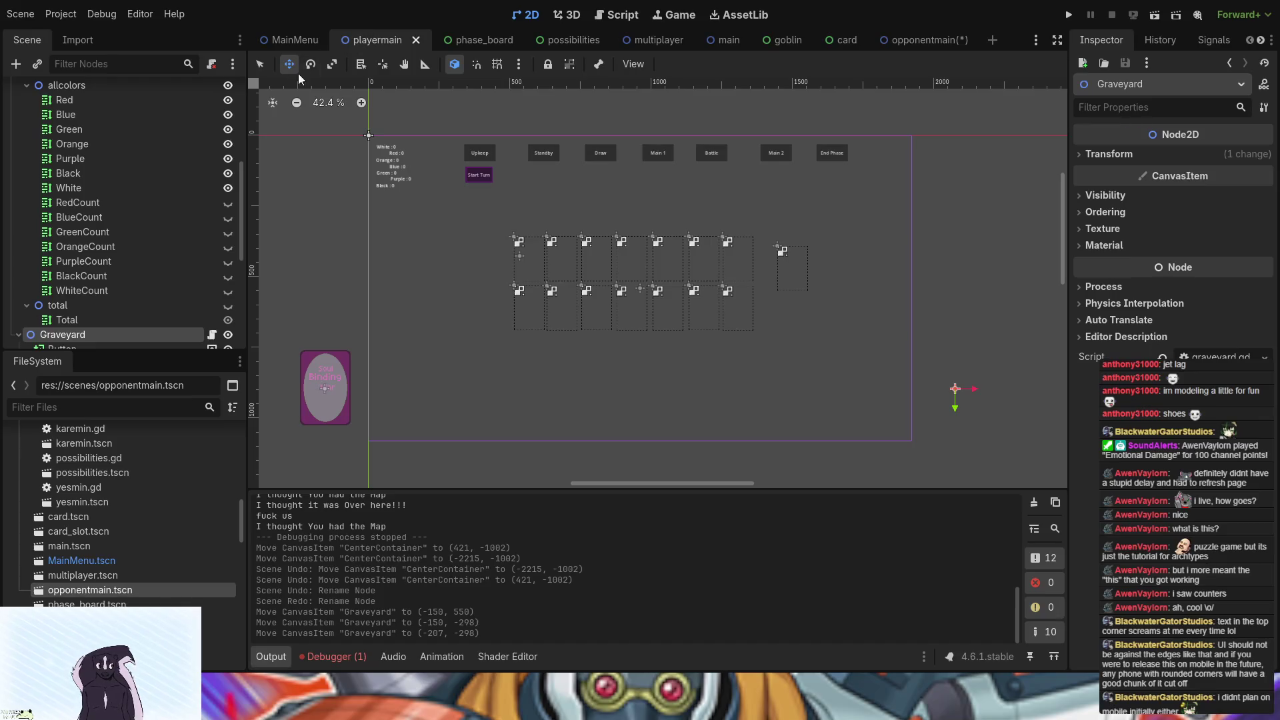
scroll(198, 187, down, 5)
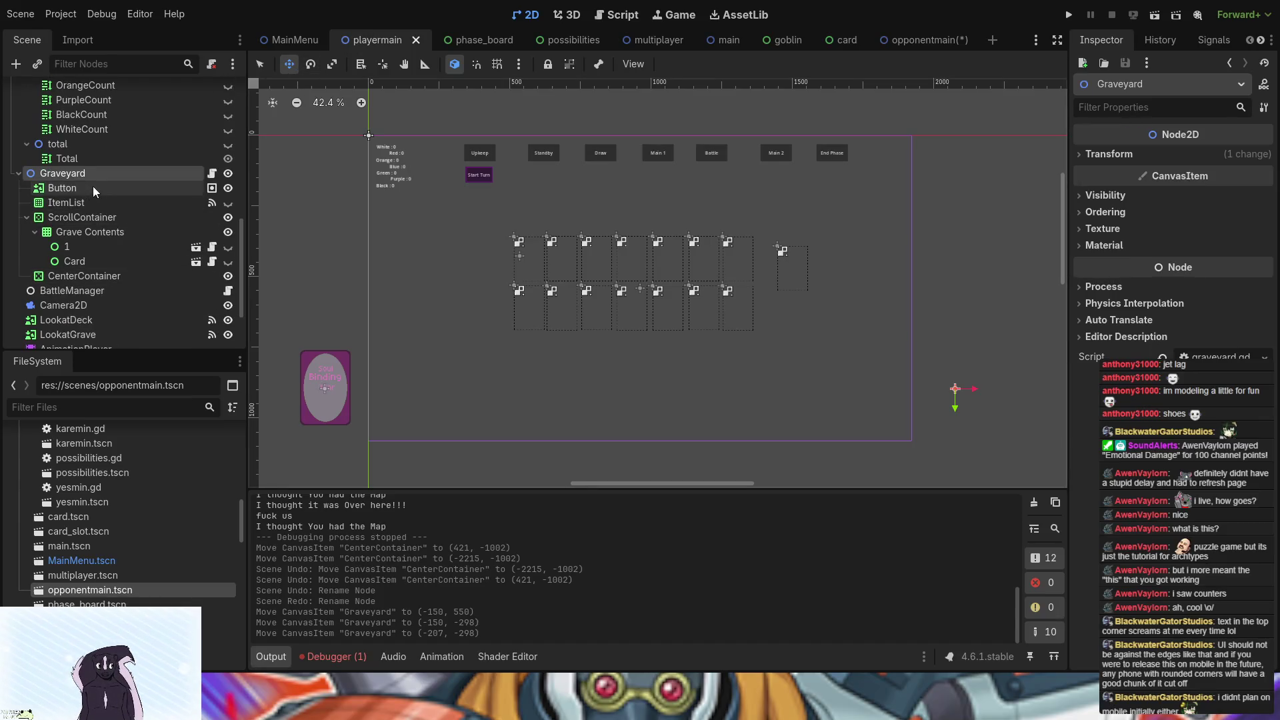
click(94, 186)
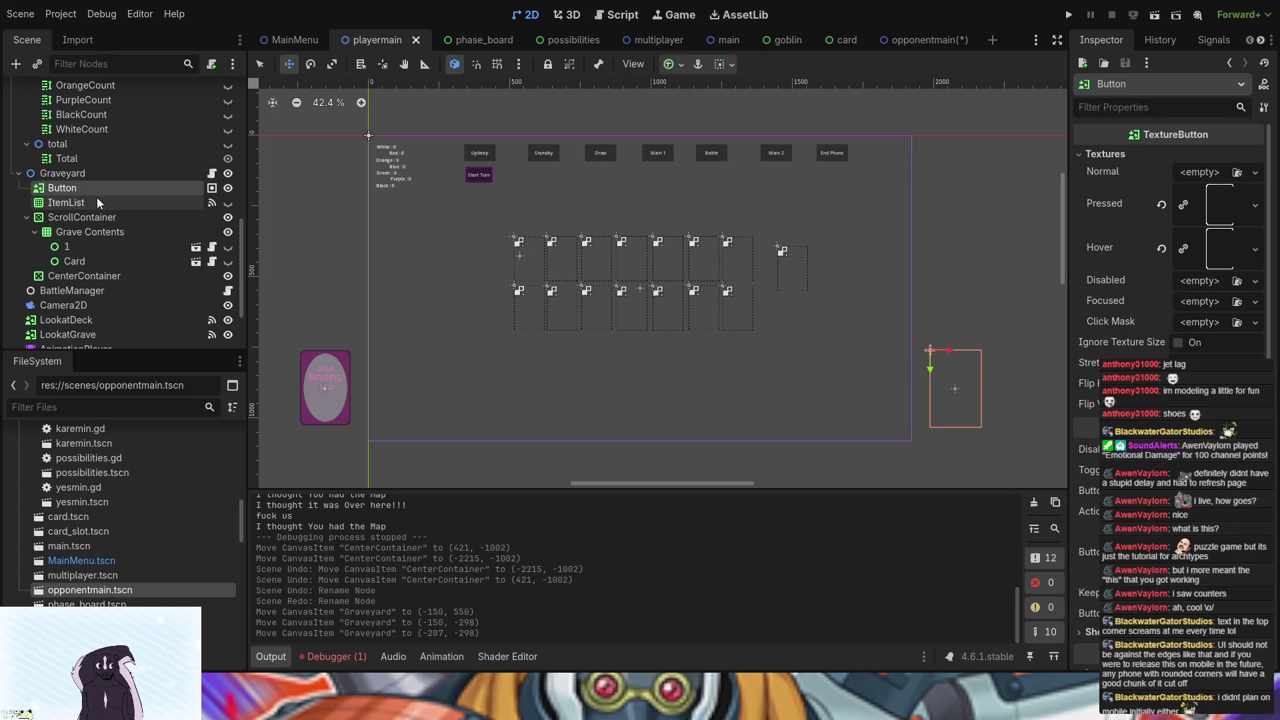
click(98, 197)
scroll(115, 157, up, 5)
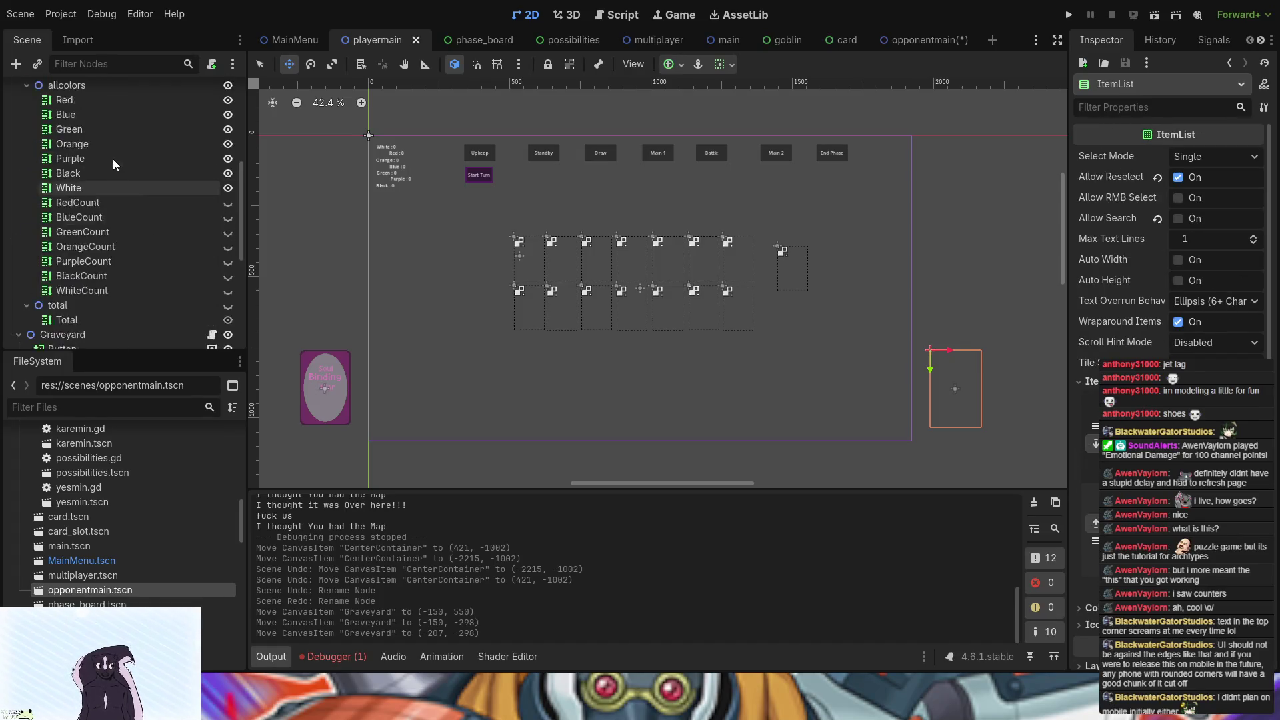
scroll(113, 158, up, 7)
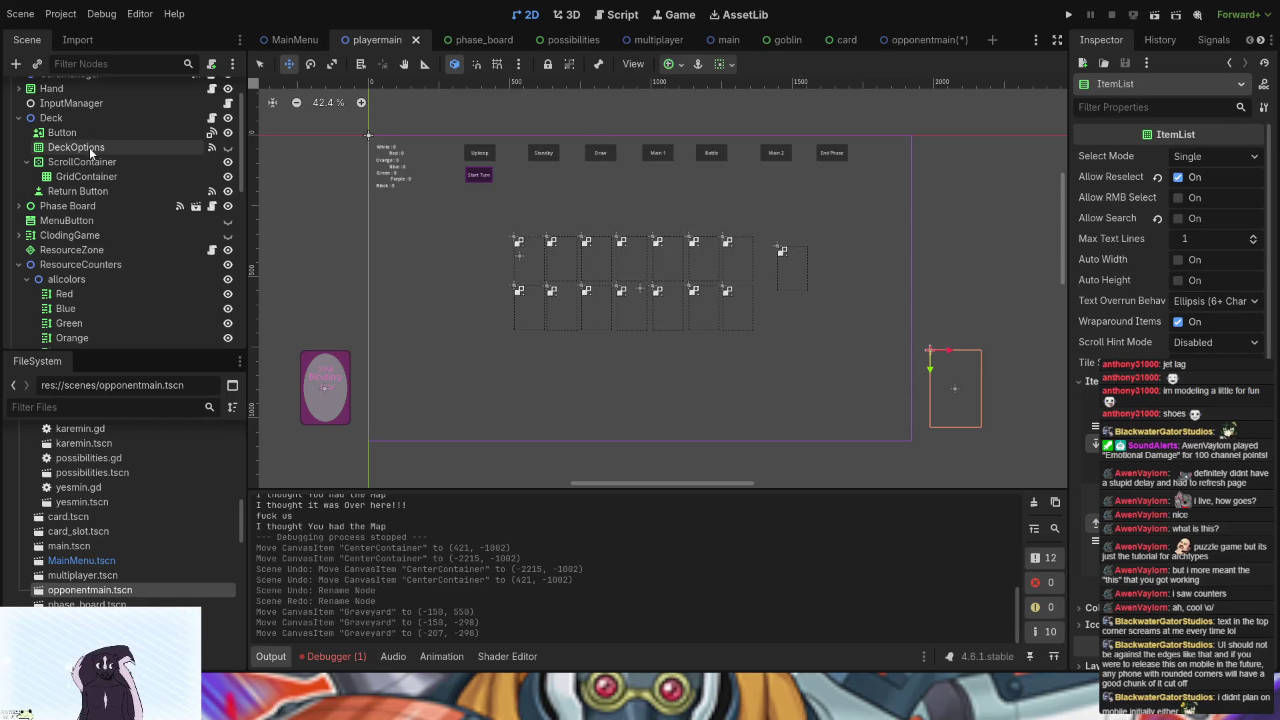
click(85, 126)
scroll(93, 245, down, 10)
scroll(93, 245, down, 3)
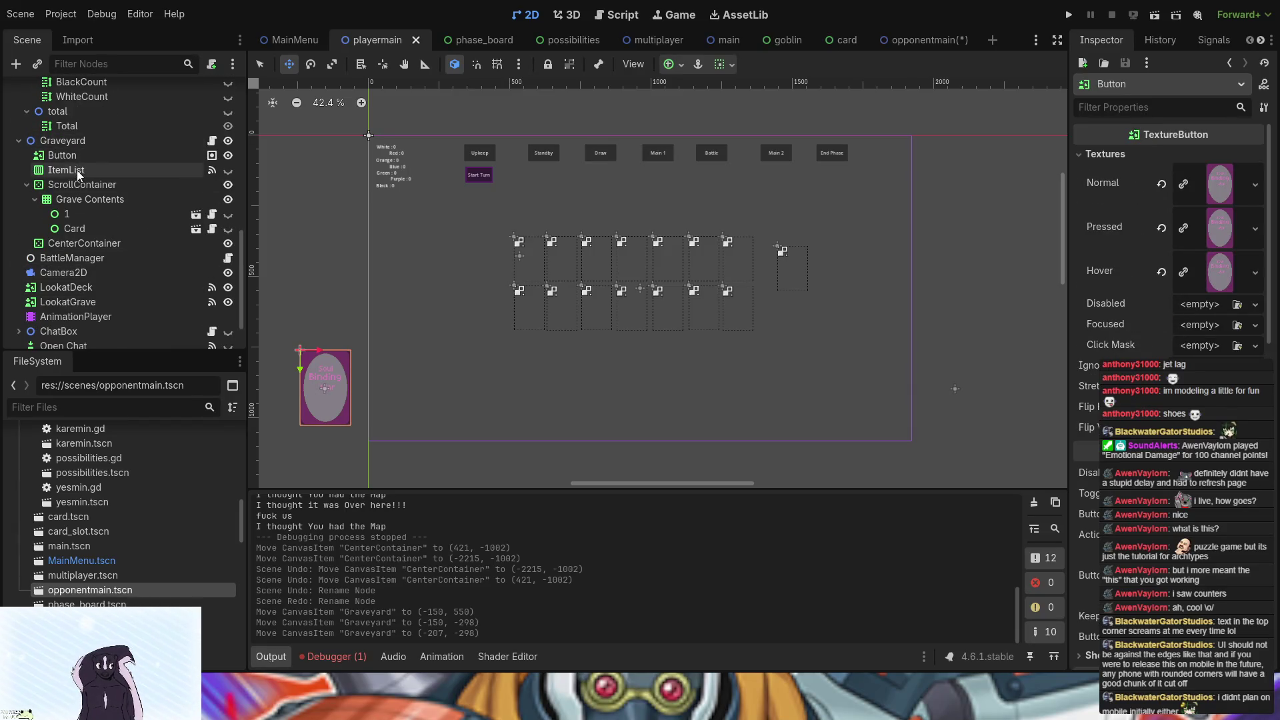
click(77, 155)
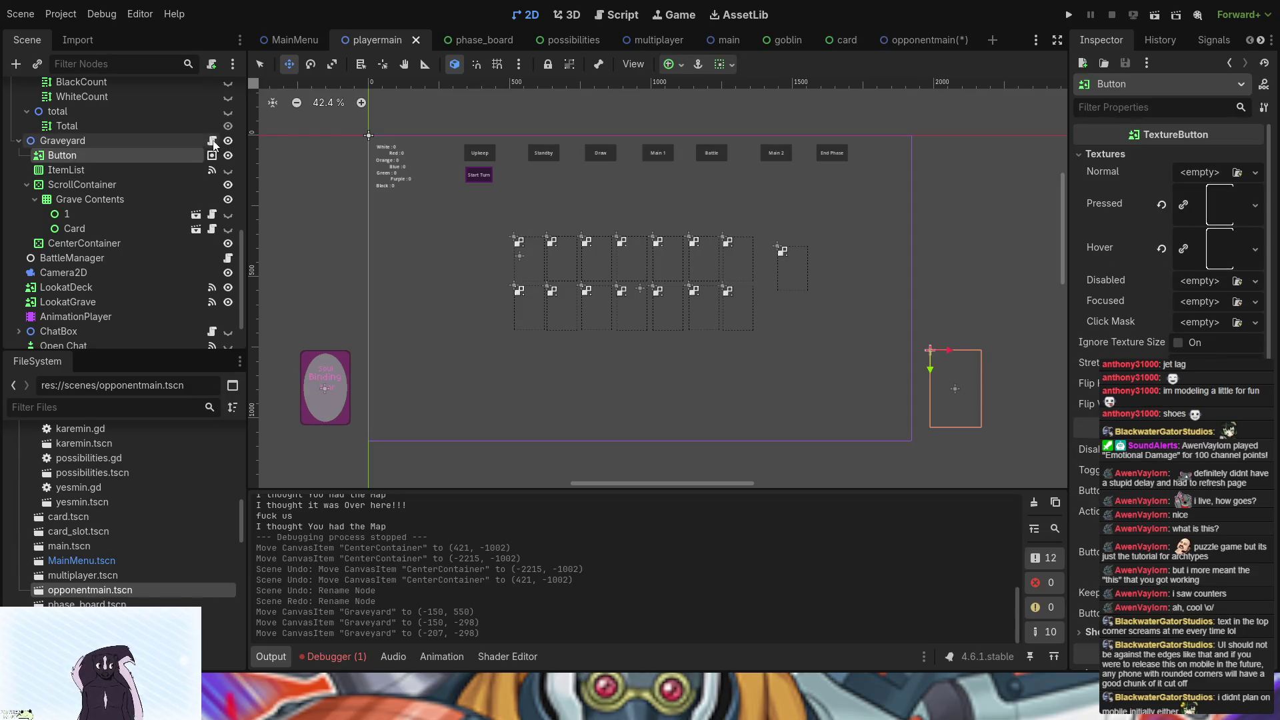
click(1214, 39)
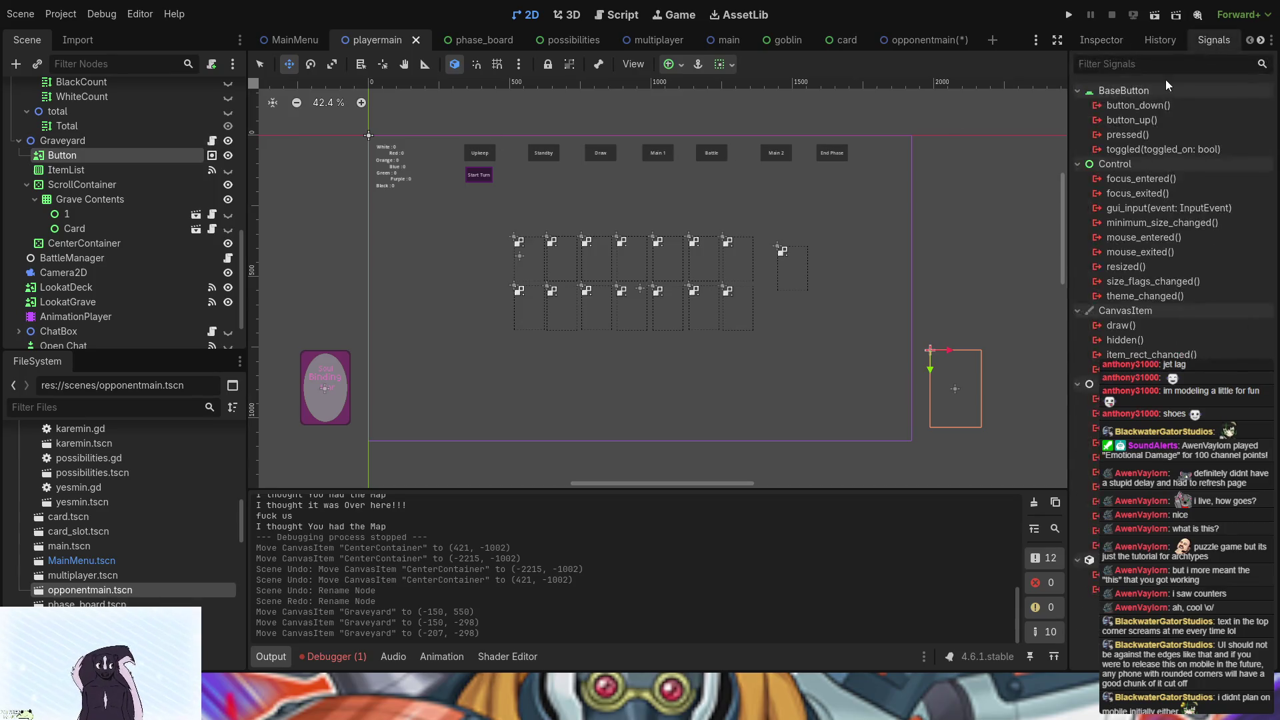
Step: Connect the Graveyard Button's pressed signal, then remove that pressed connection
click(1149, 132)
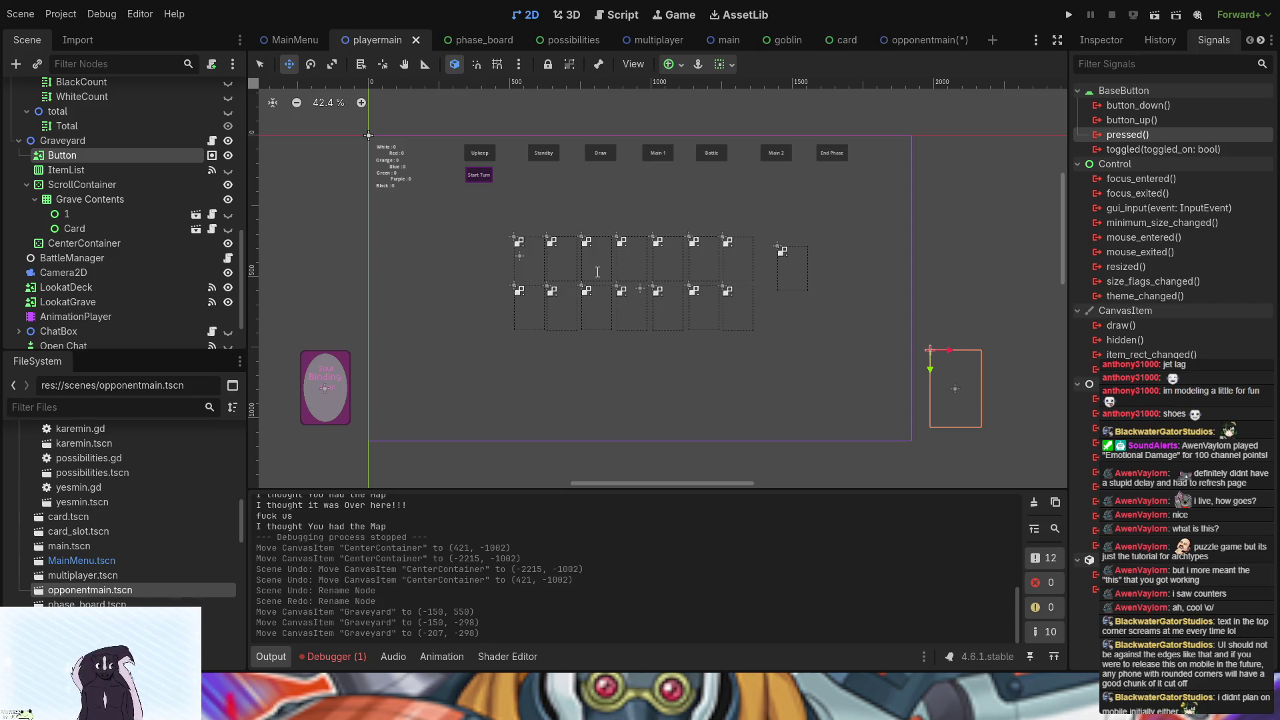
key(Return)
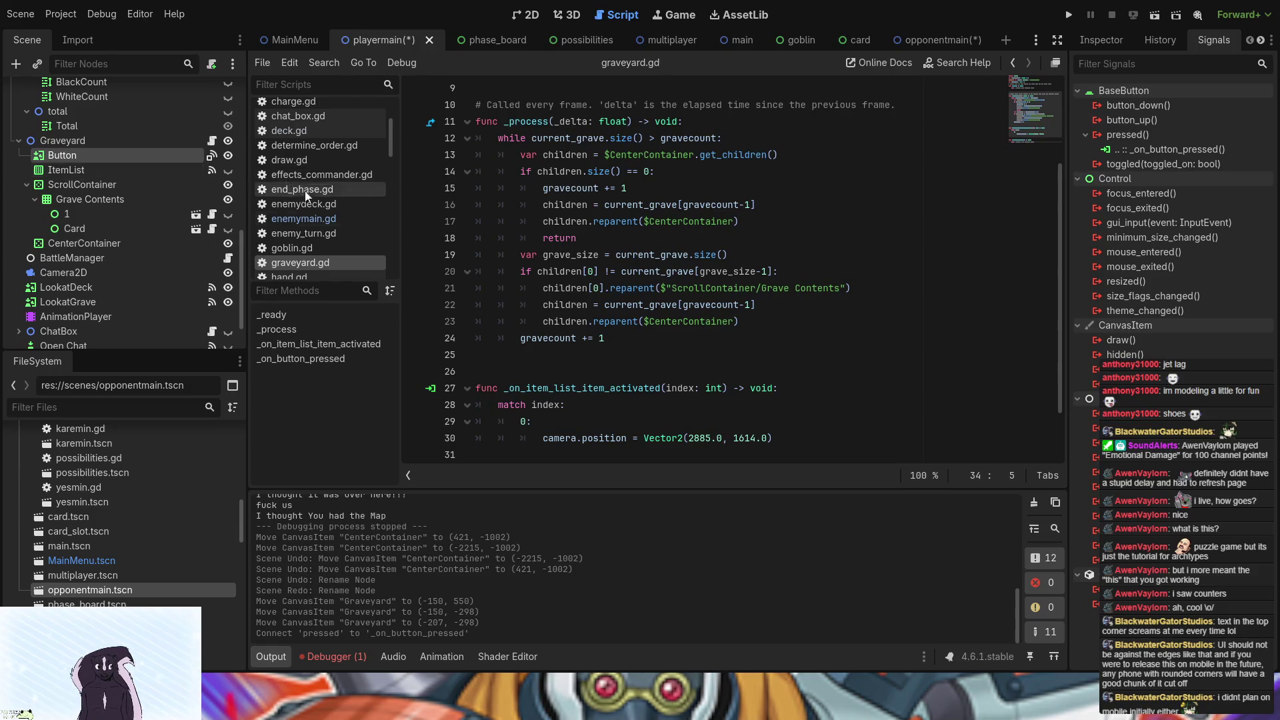
scroll(600, 300, down, 1)
drag(688, 438, 497, 440)
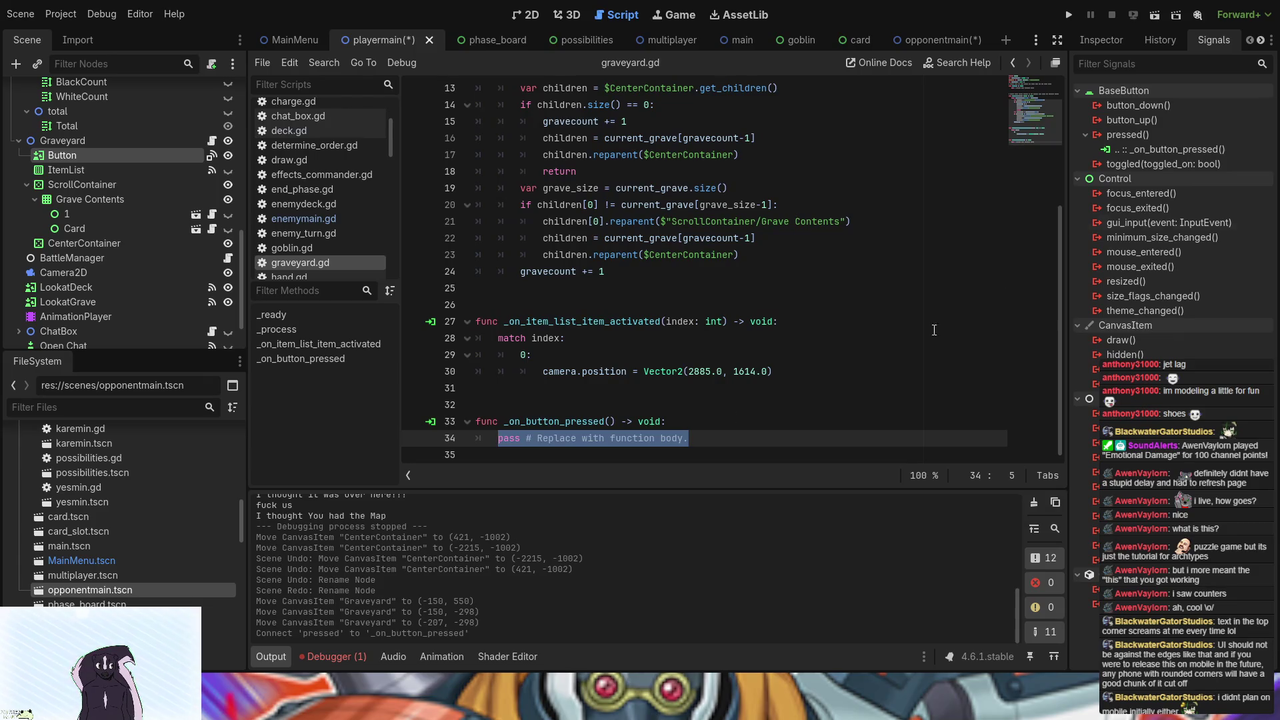
key(Delete)
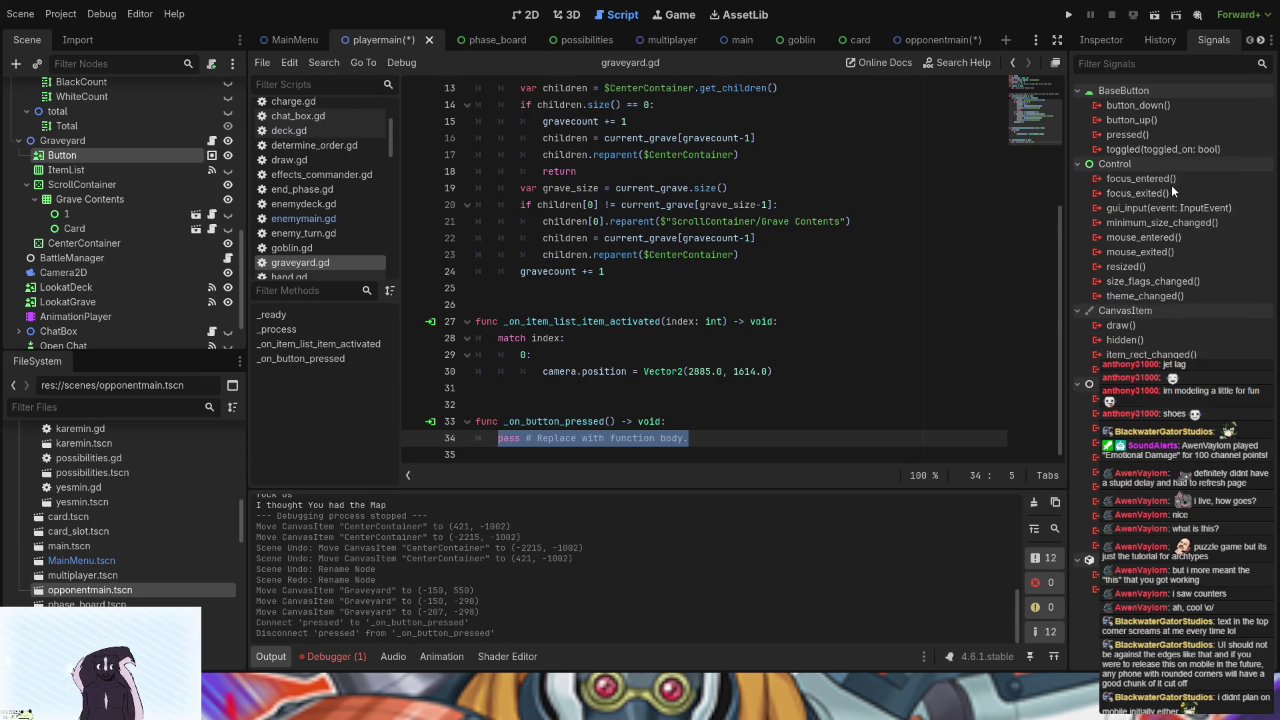
Step: Connect the toggled signal to _on_button_toggled in graveyard.gd, undoing a mistaken playermain.gd connection
click(593, 502)
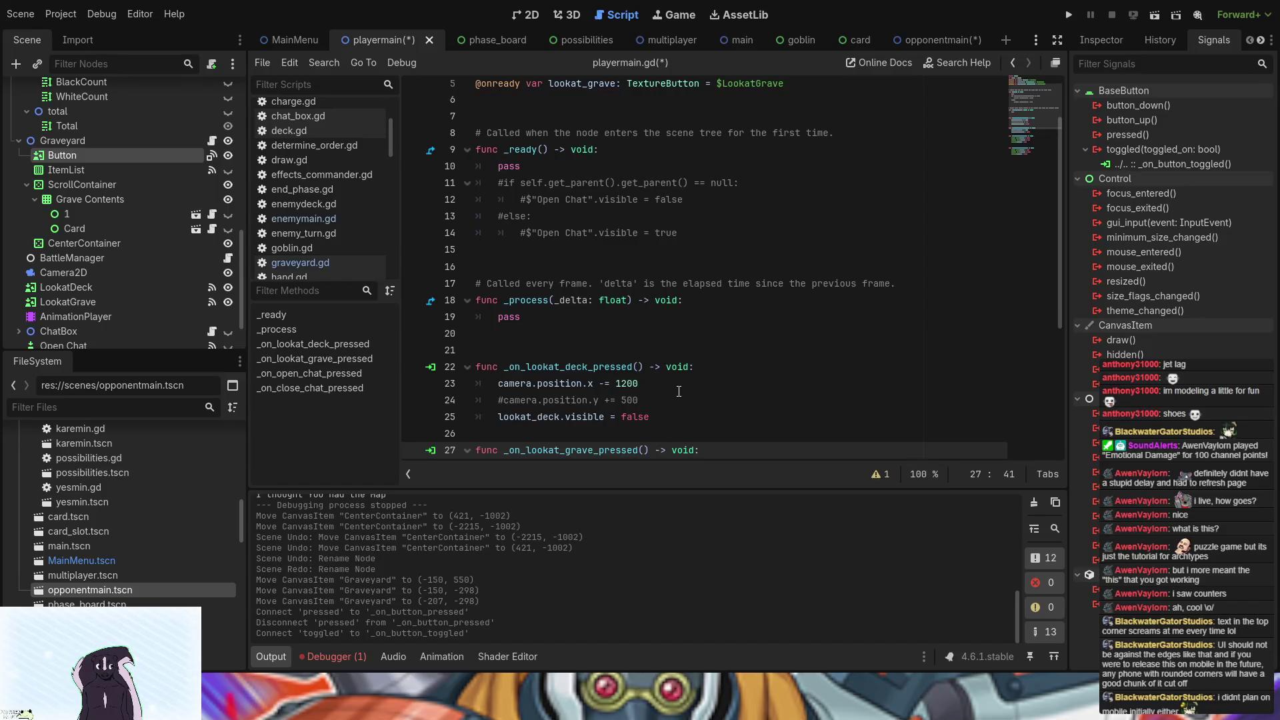
scroll(678, 391, down, 4)
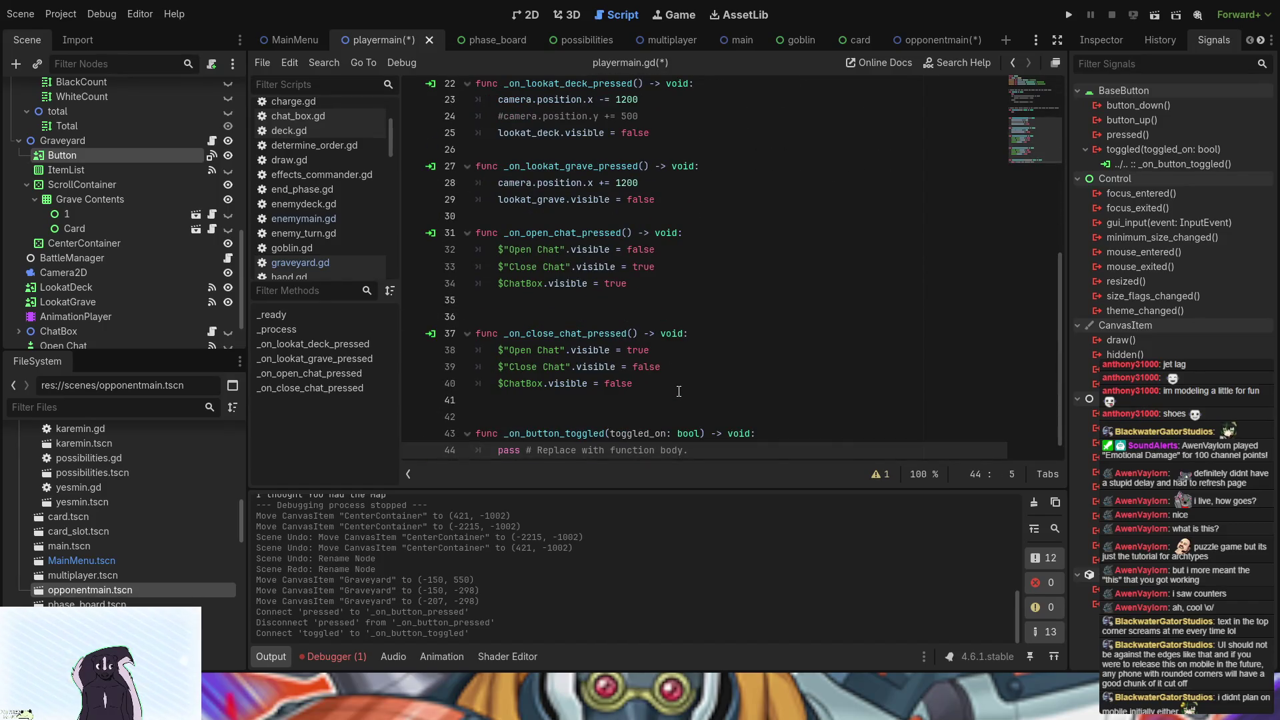
key(ctrl+z)
click(1162, 163)
key(Delete)
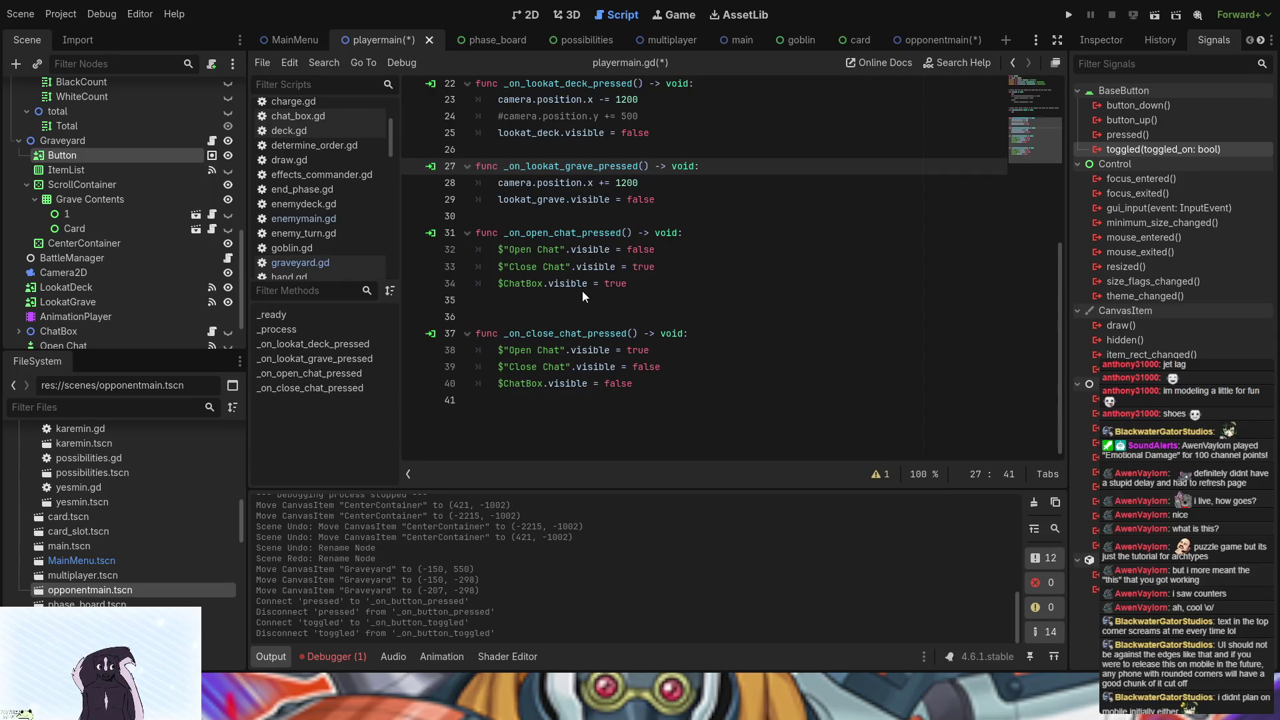
key(Return)
key(Return)
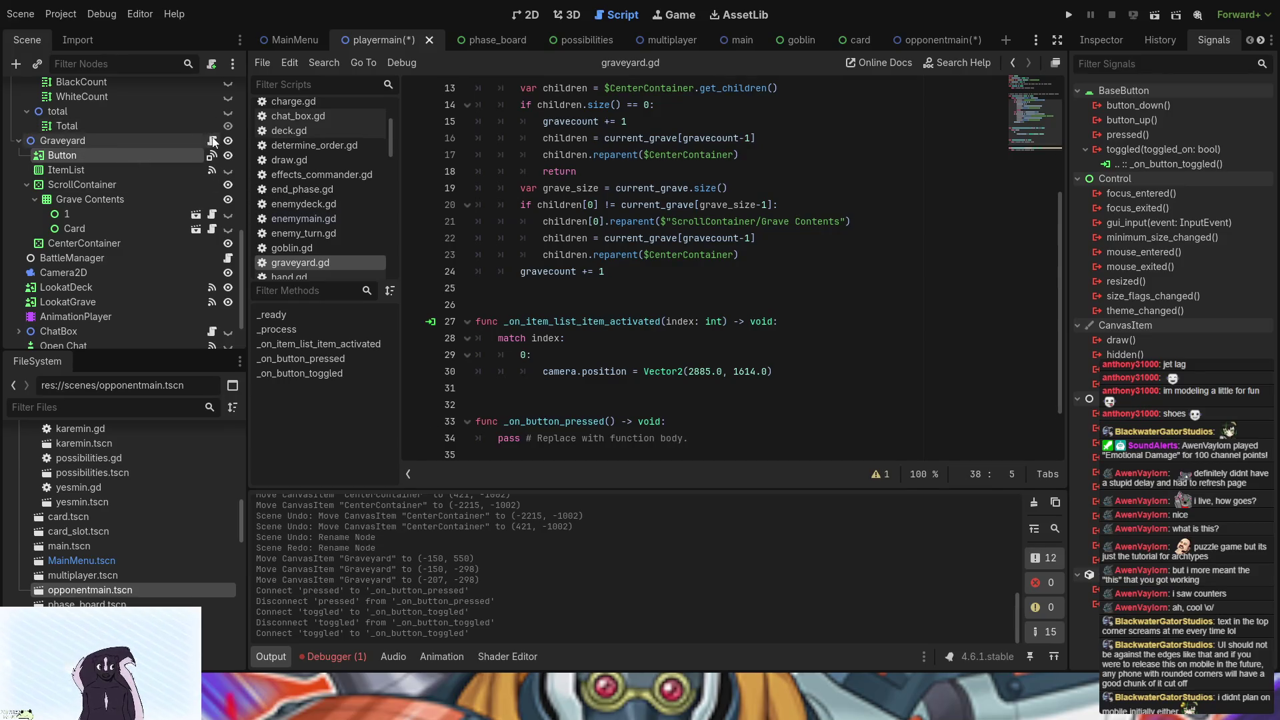
Step: Delete the unused _on_button_pressed function from graveyard.gd and open deck.gd
scroll(686, 326, down, 2)
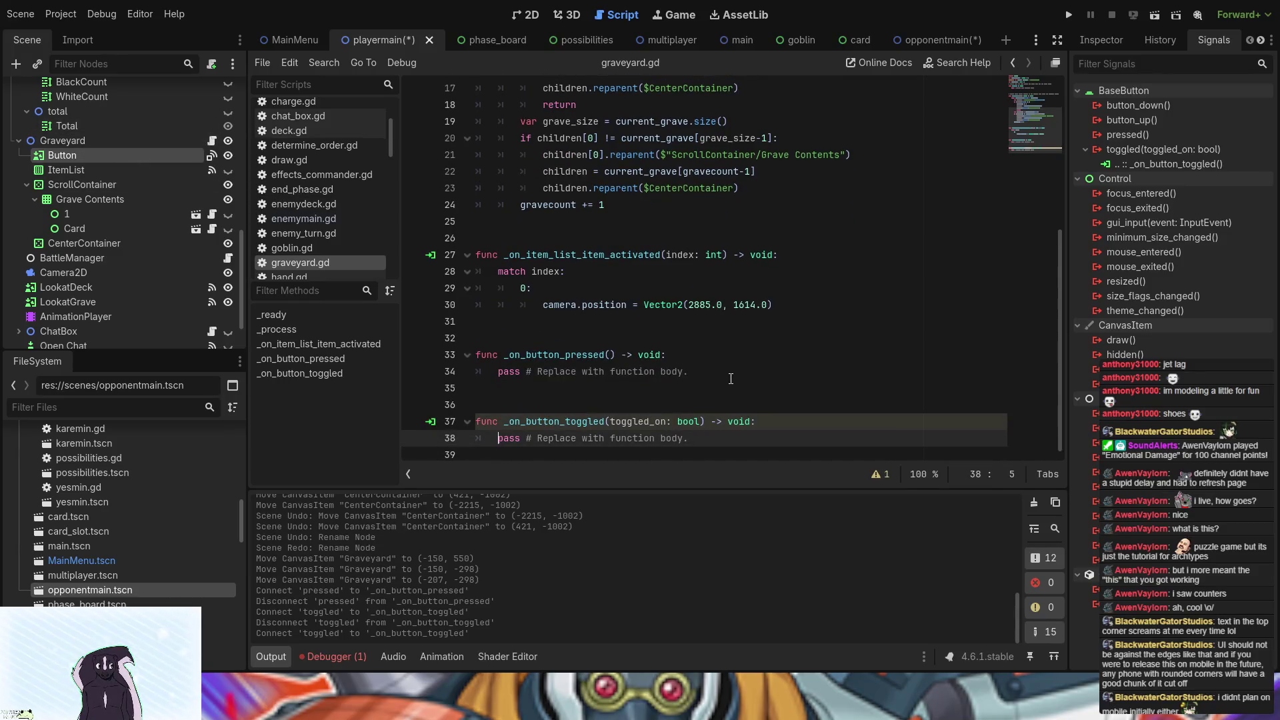
drag(730, 378, 700, 338)
key(BackSpace)
key(BackSpace)
key(BackSpace)
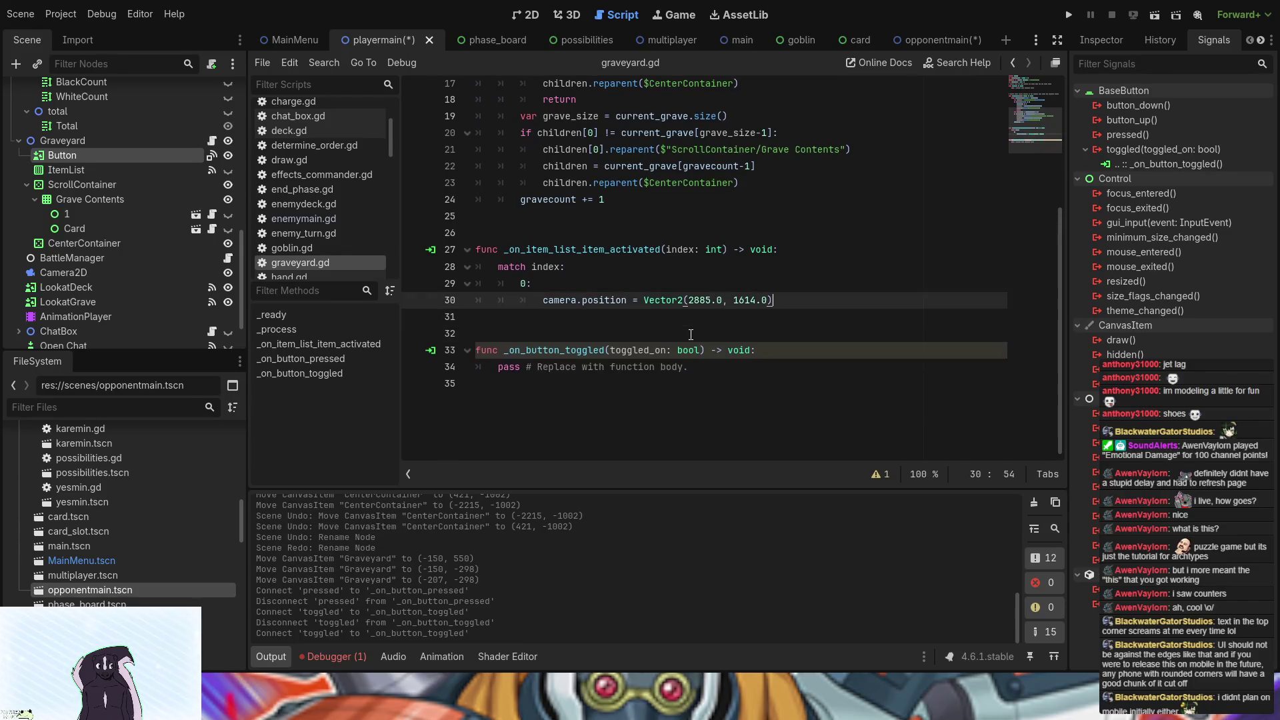
drag(697, 366, 501, 373)
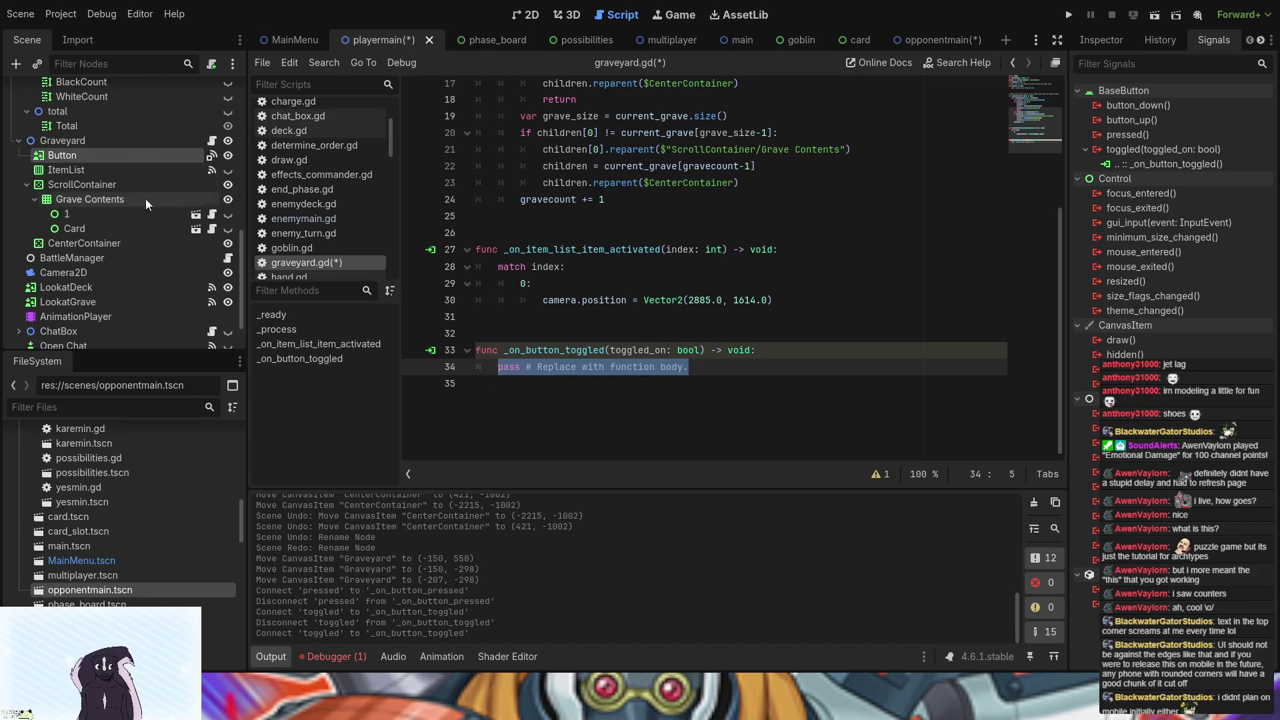
scroll(127, 214, up, 5)
click(297, 127)
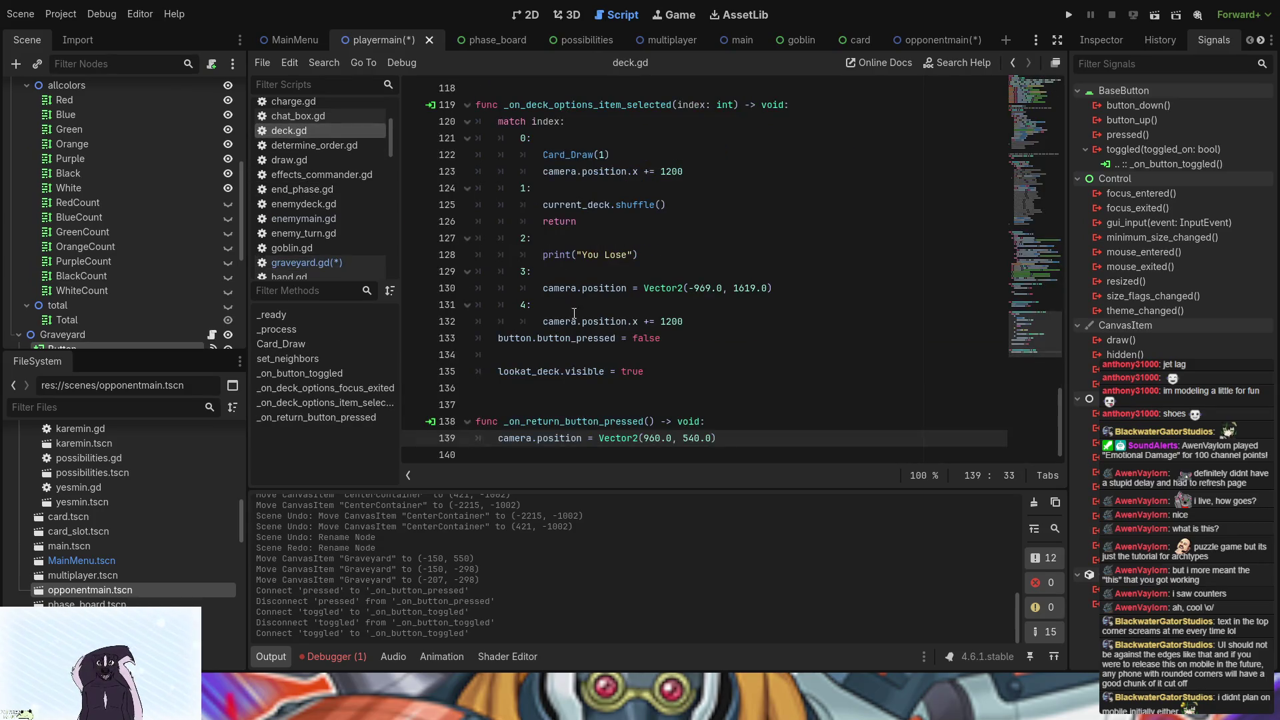
scroll(500, 222, up, 5)
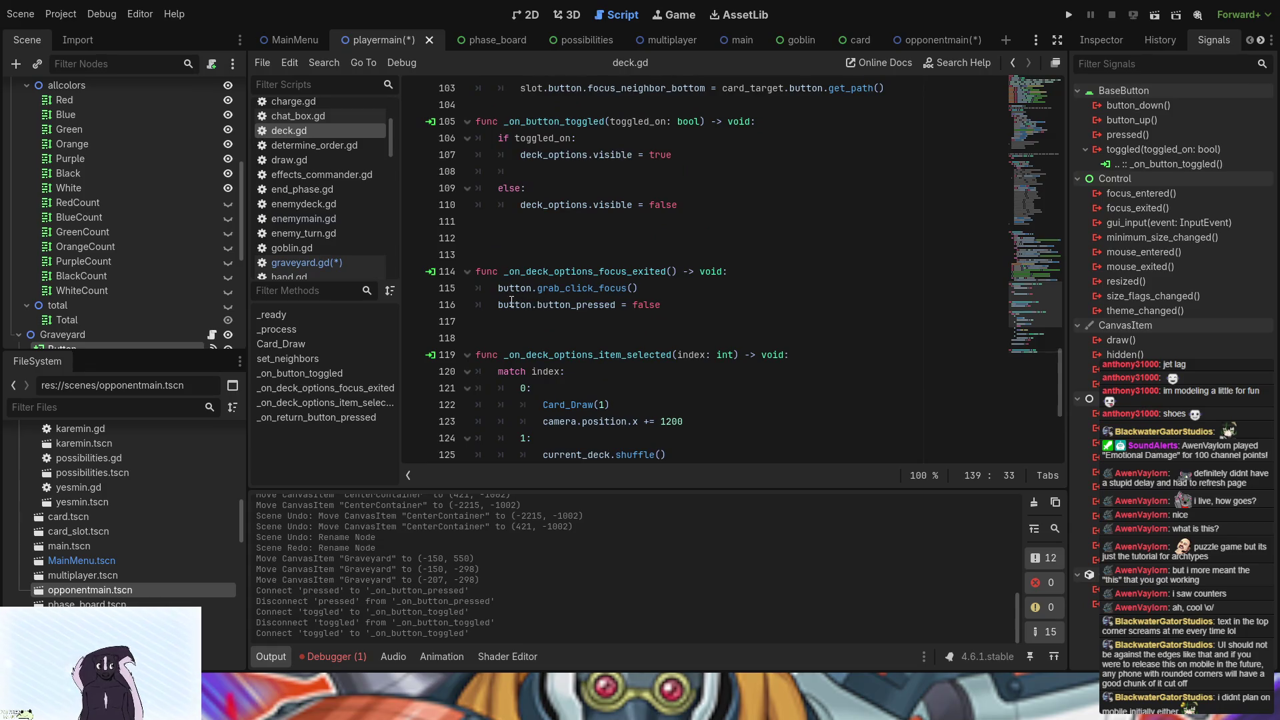
Step: Copy deck.gd's if/else visibility code into graveyard.gd's _on_button_toggled handler
scroll(643, 308, up, 2)
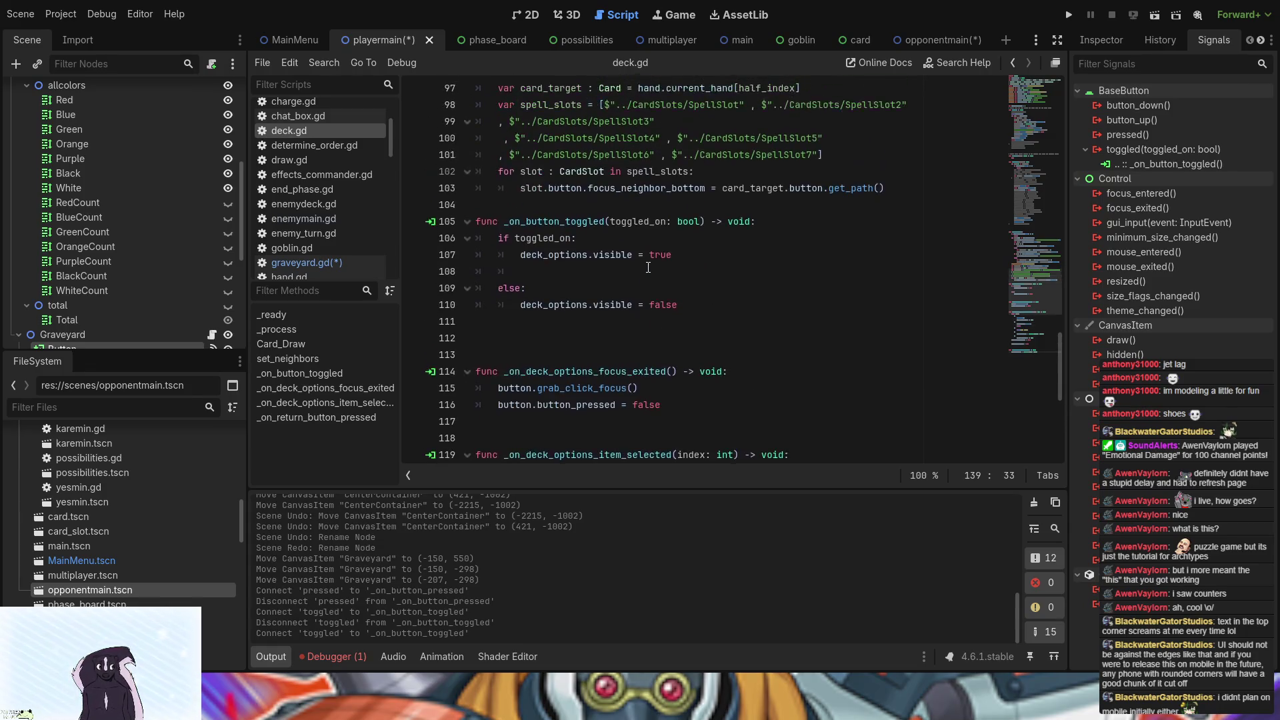
mouse_move(694, 305)
mouse_down()
mouse_move(673, 317)
mouse_move(501, 244)
mouse_up()
key(ctrl+c)
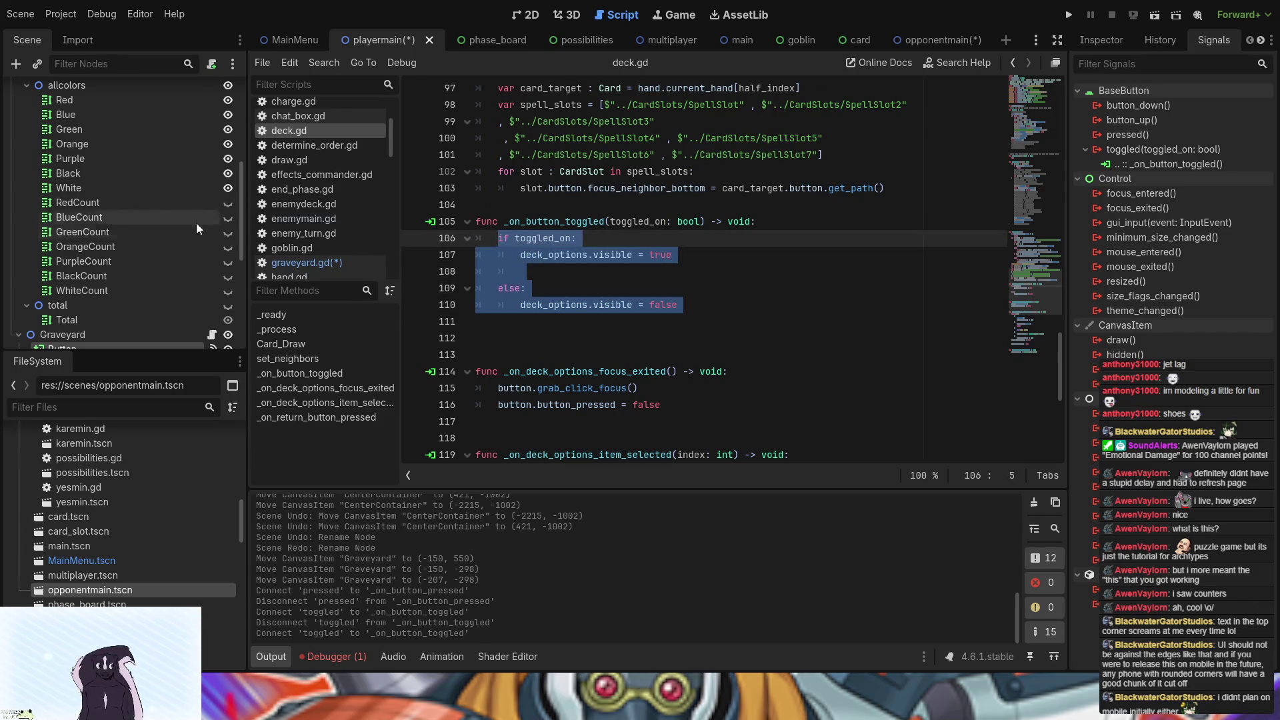
scroll(102, 300, down, 4)
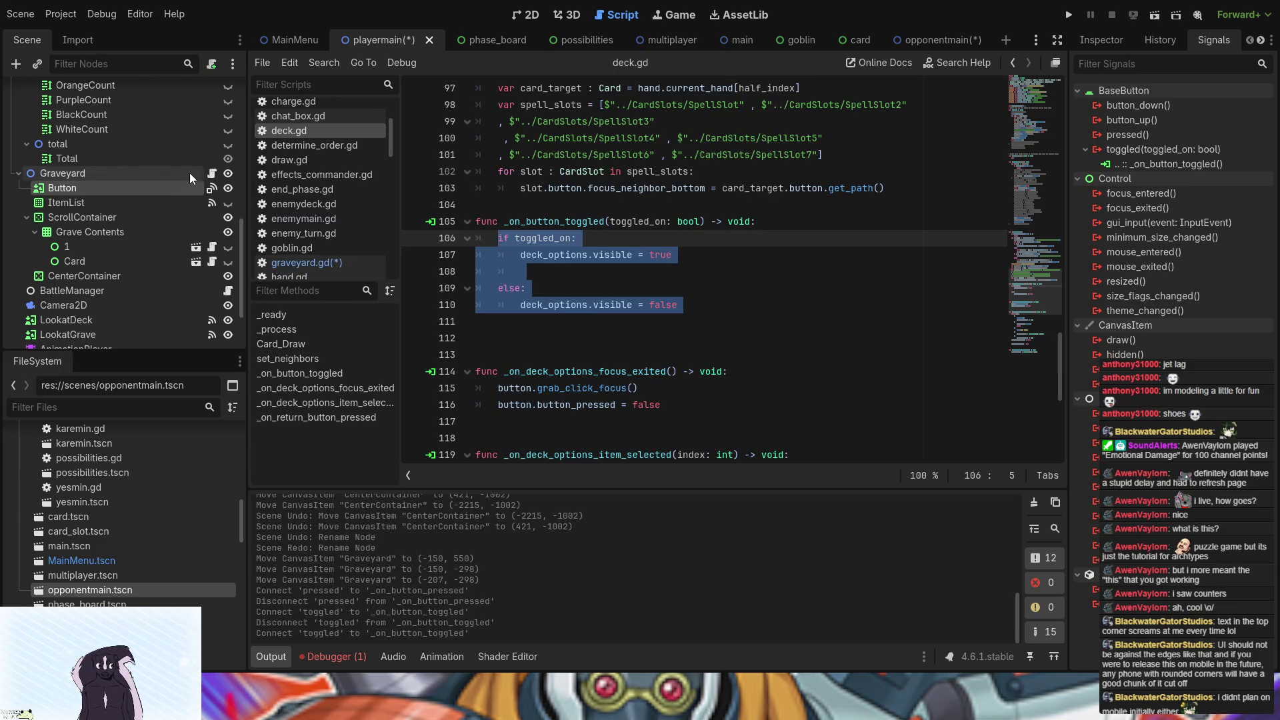
click(211, 173)
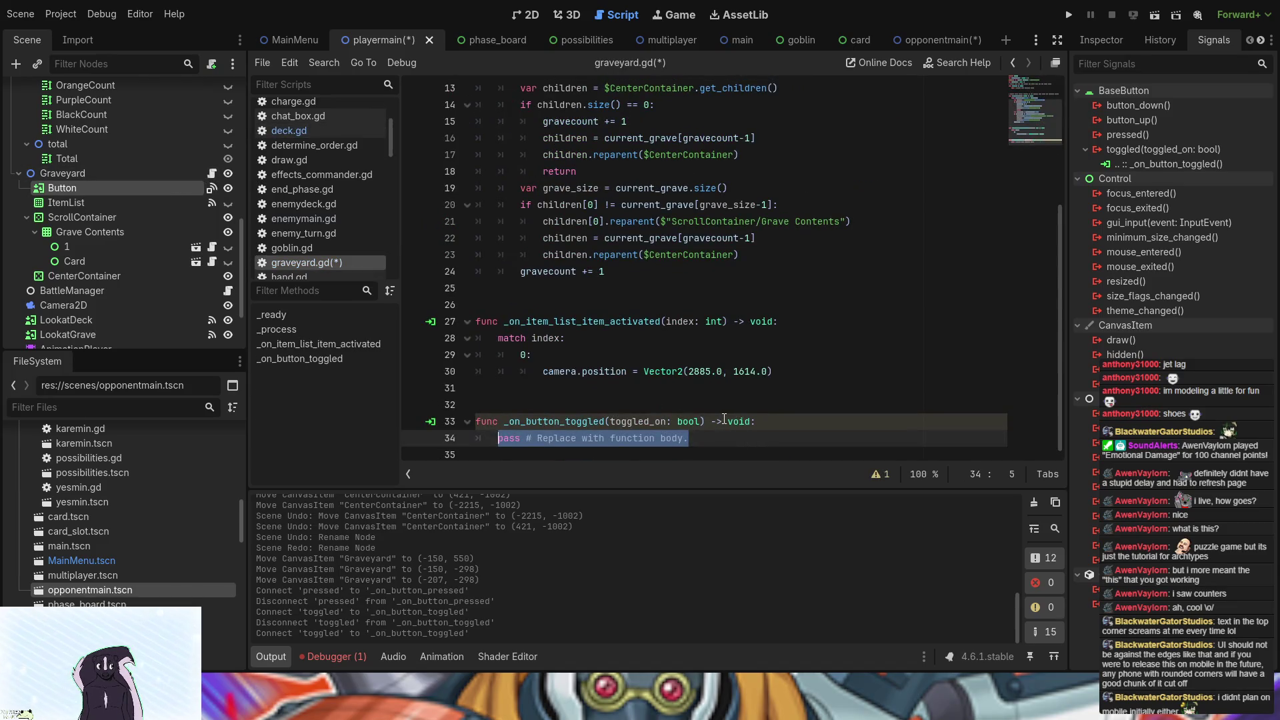
key(ctrl+v)
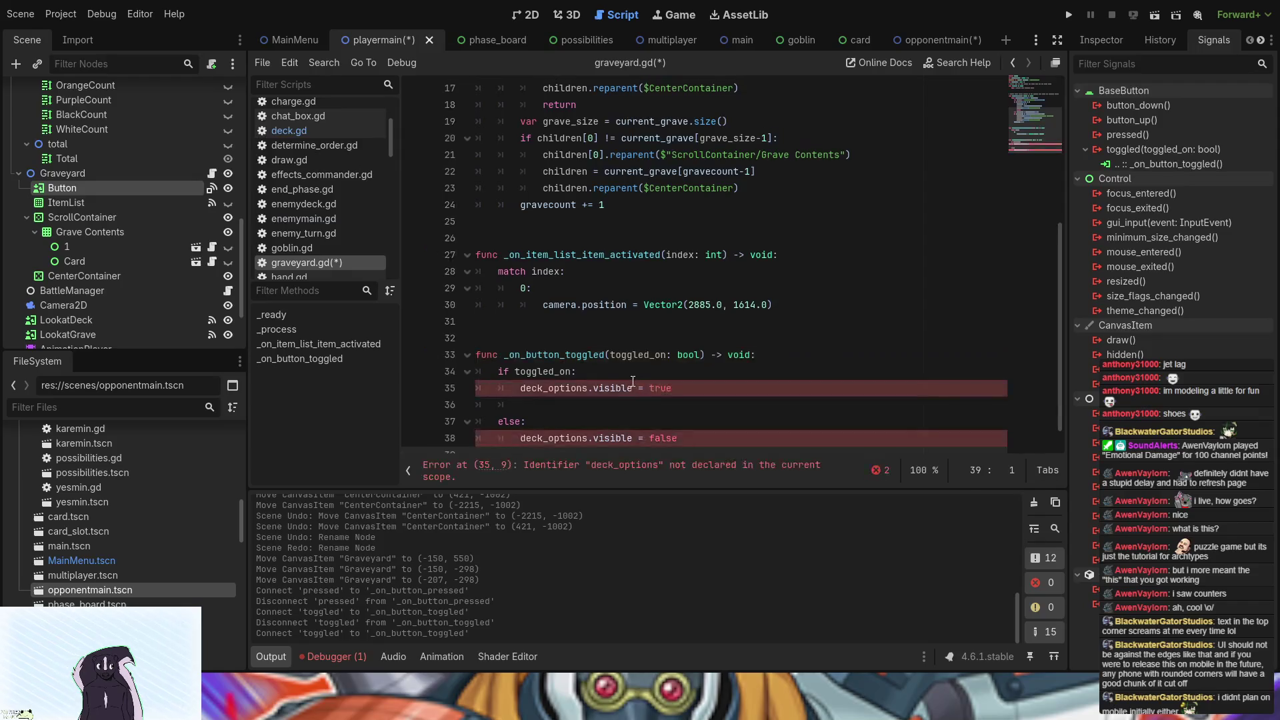
Step: Add an ItemList reference to graveyard.gd and rename its variable to graveoptions
scroll(620, 293, up, 5)
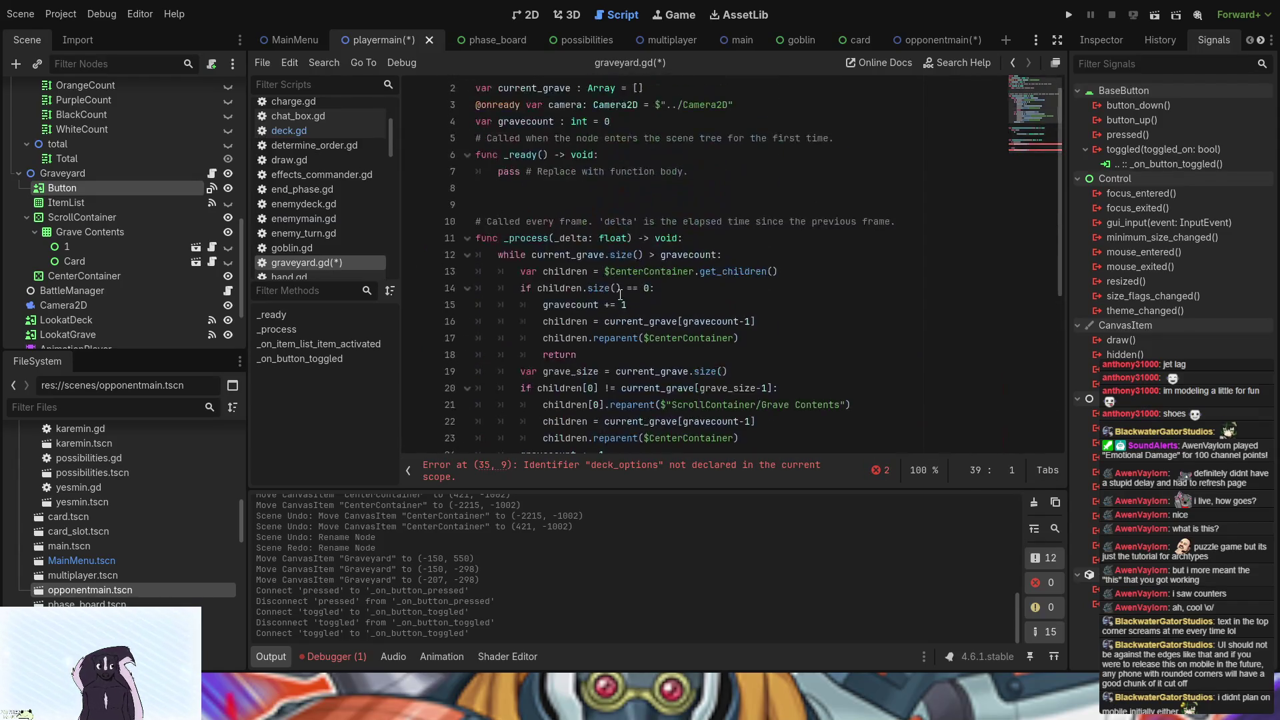
scroll(619, 294, up, 1)
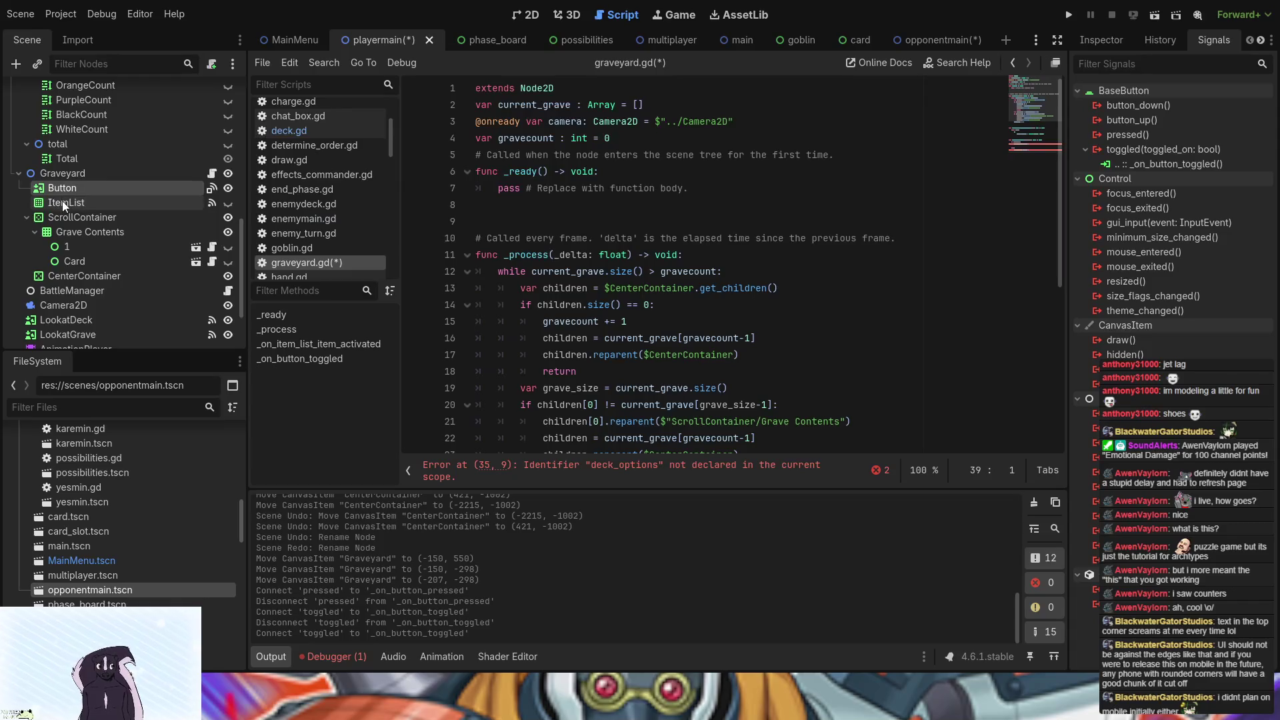
drag(62, 202, 661, 142)
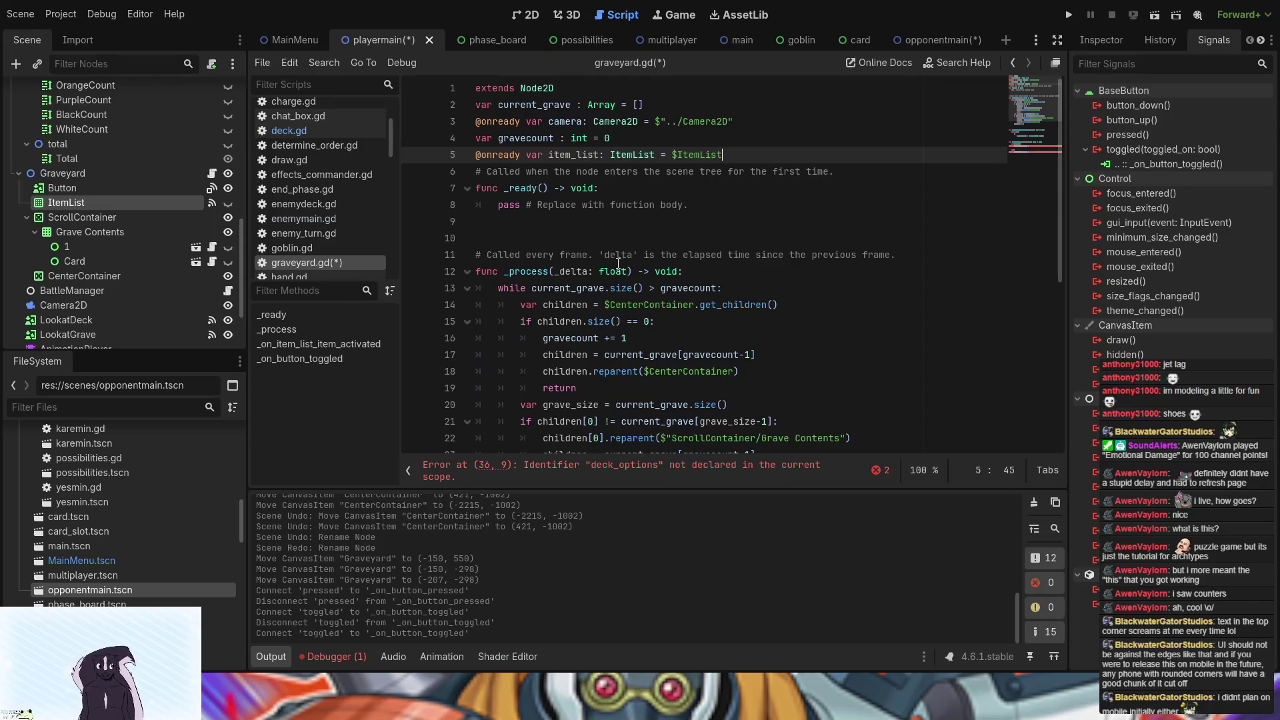
double_click(575, 154)
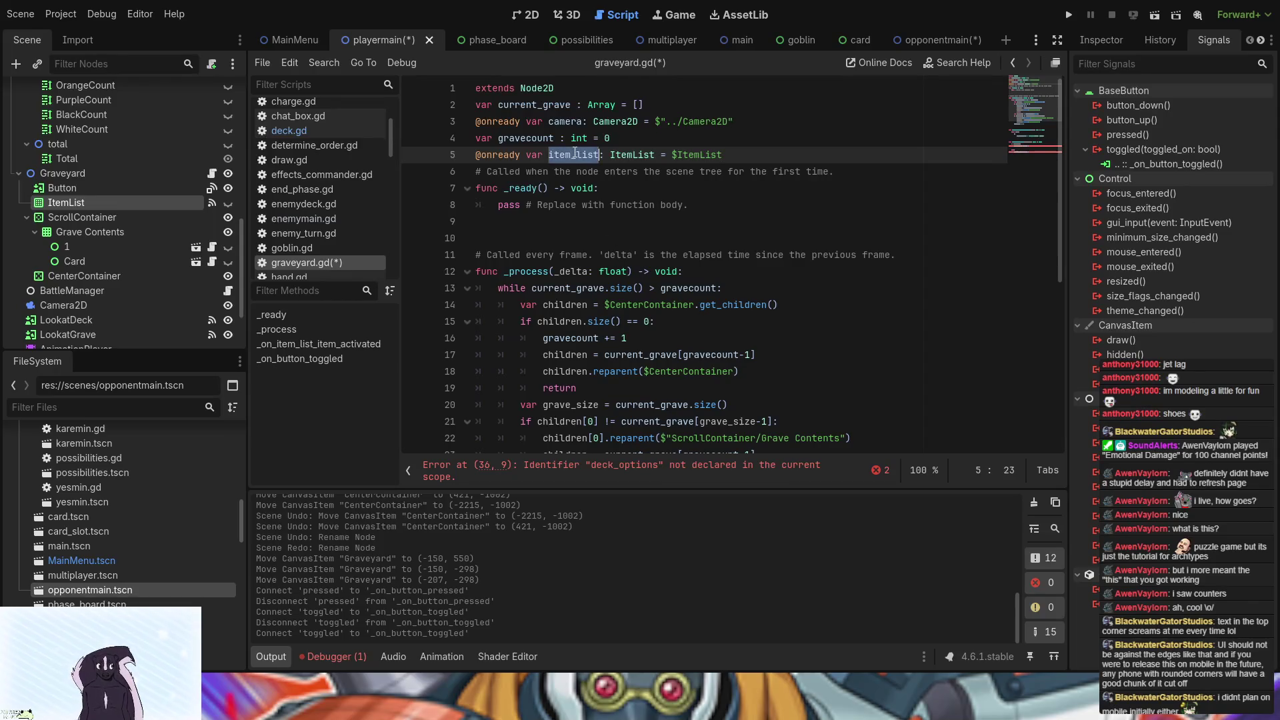
text(grave)
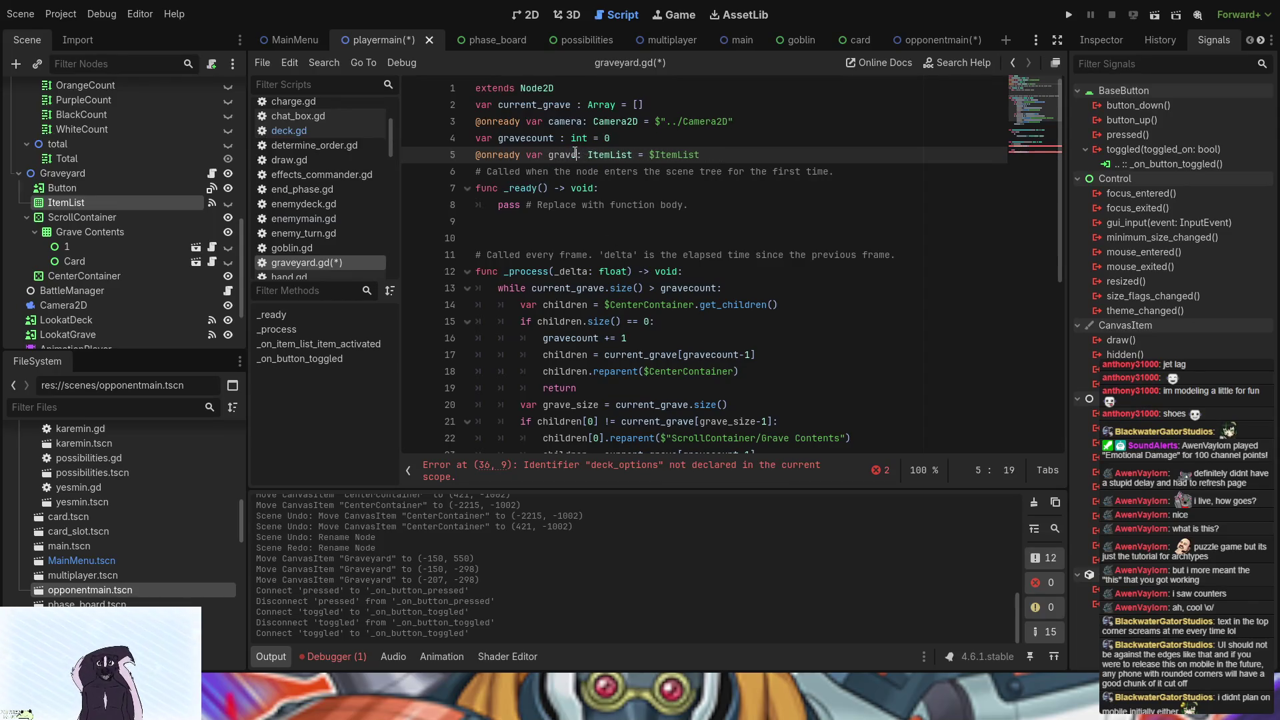
text(options)
double_click(574, 153)
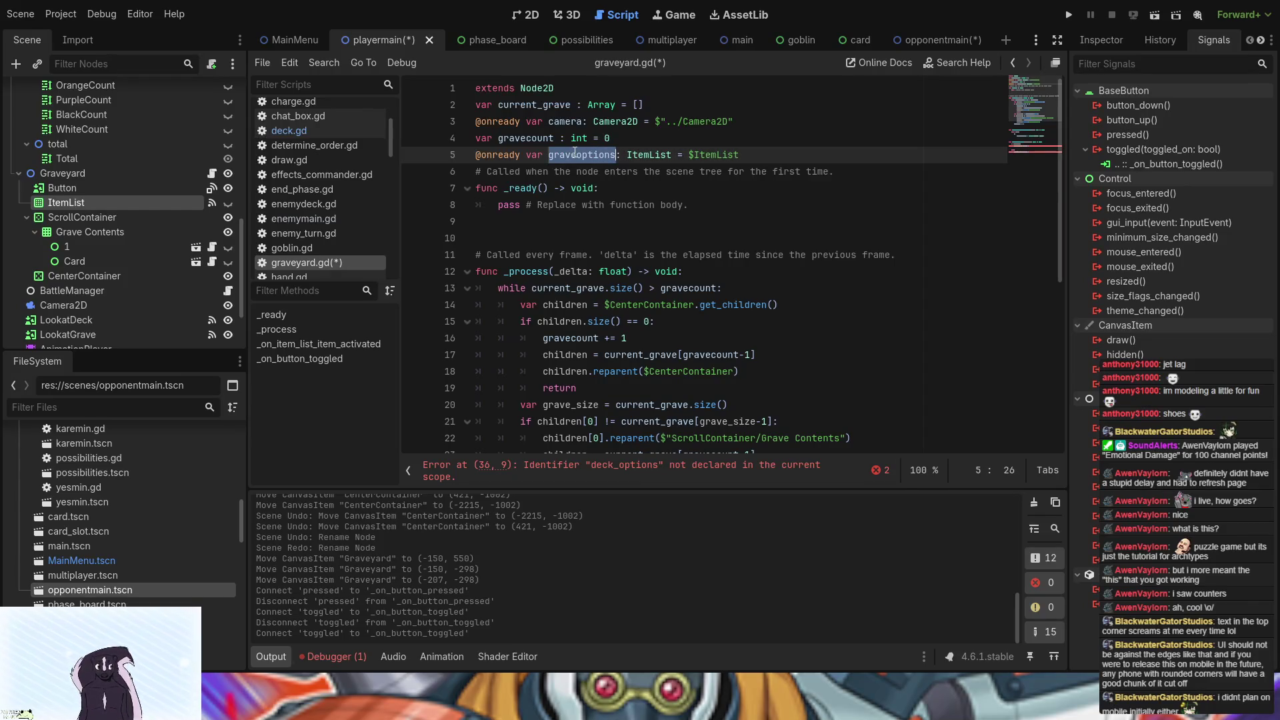
Step: Replace both deck_options references in the toggle function with graveoptions and run the game
scroll(574, 152, down, 6)
double_click(544, 358)
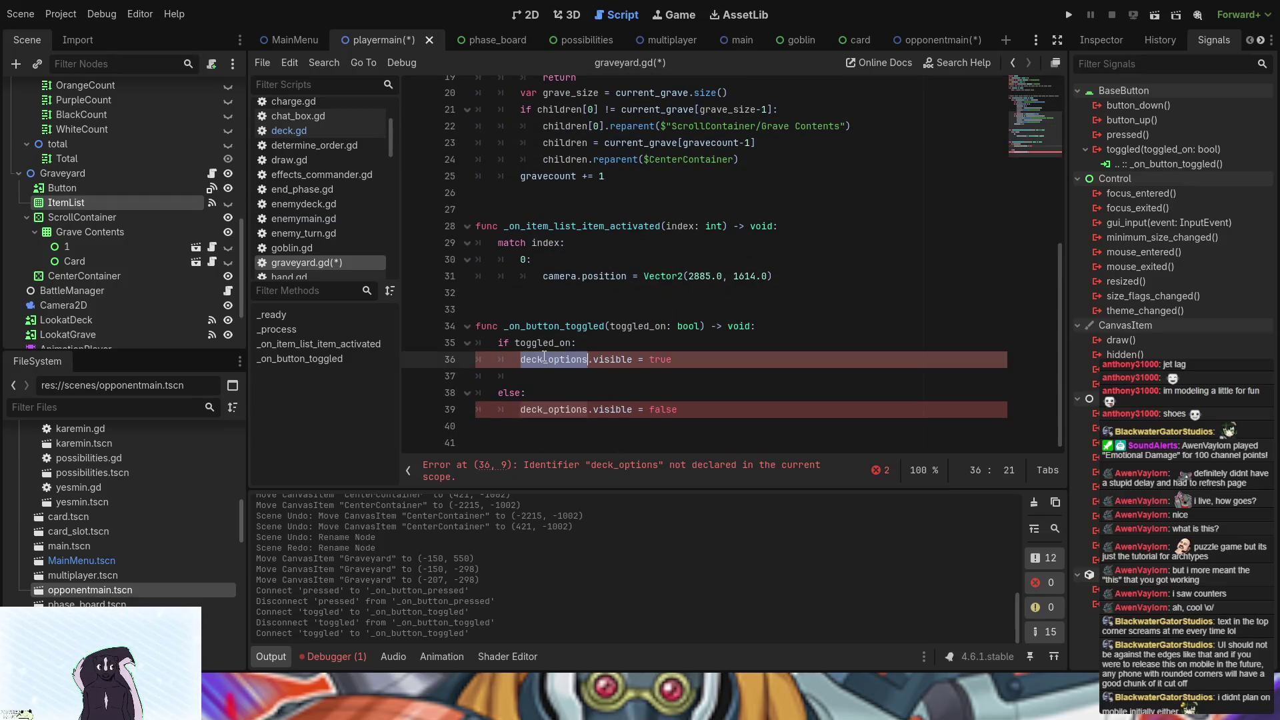
key(ctrl+d)
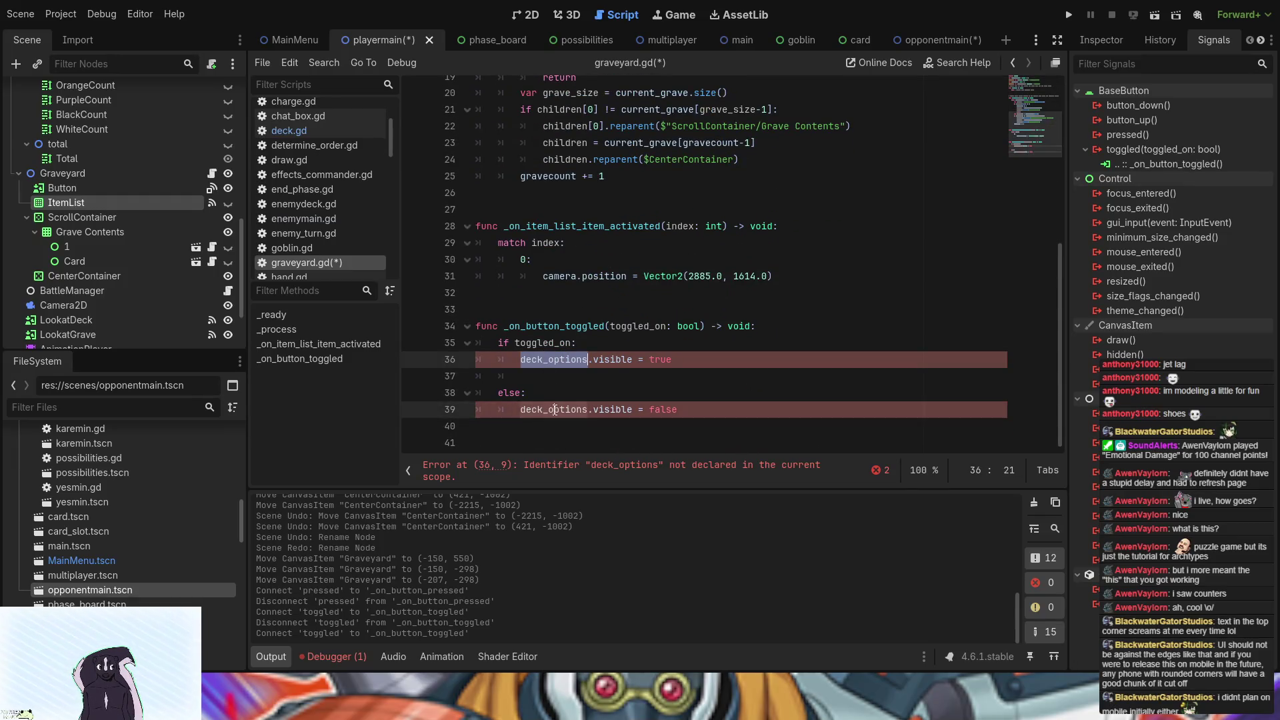
text(graveoptions)
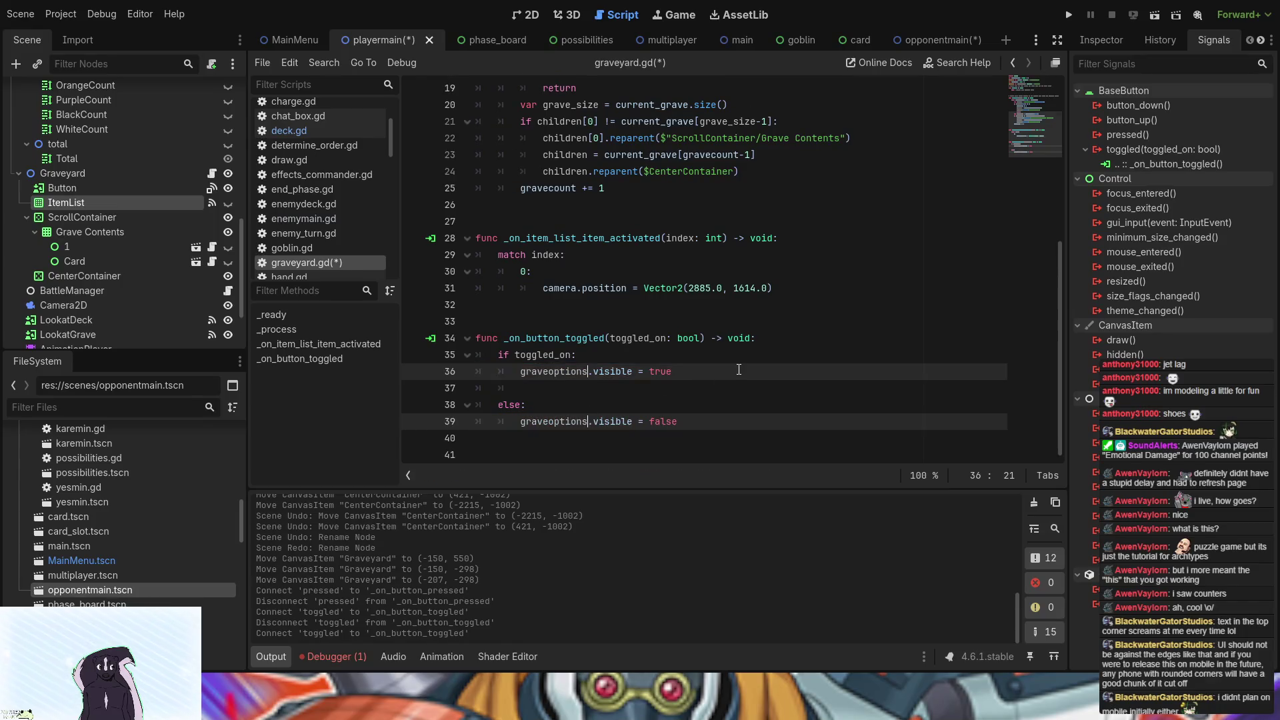
click(1071, 14)
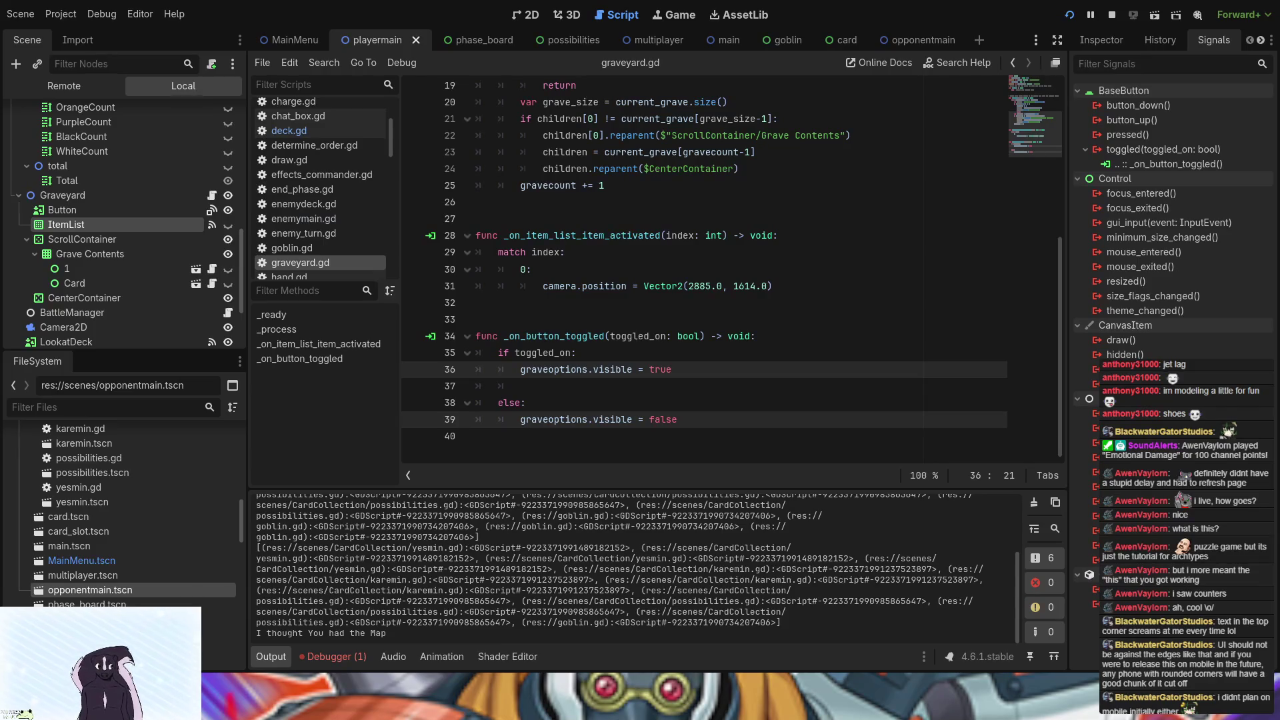
Step: Stop the game, select the Graveyard's Button in playermain, then play and restart with F5
click(525, 15)
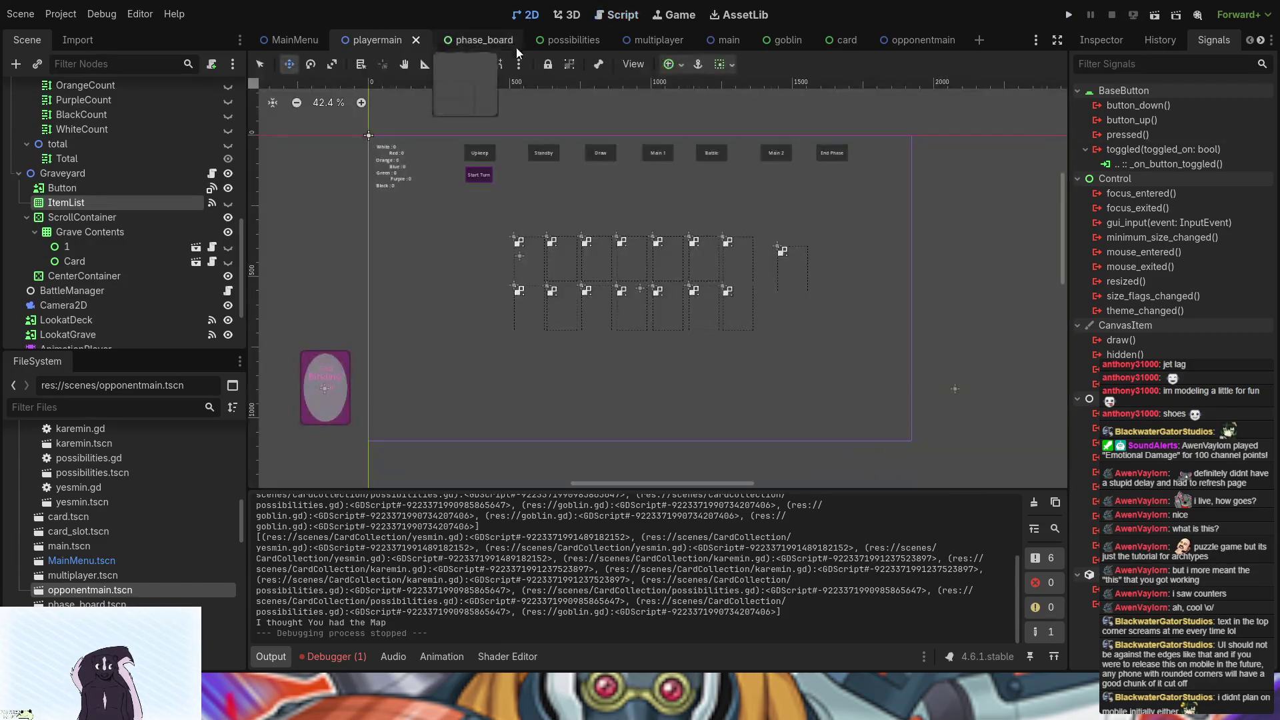
click(121, 189)
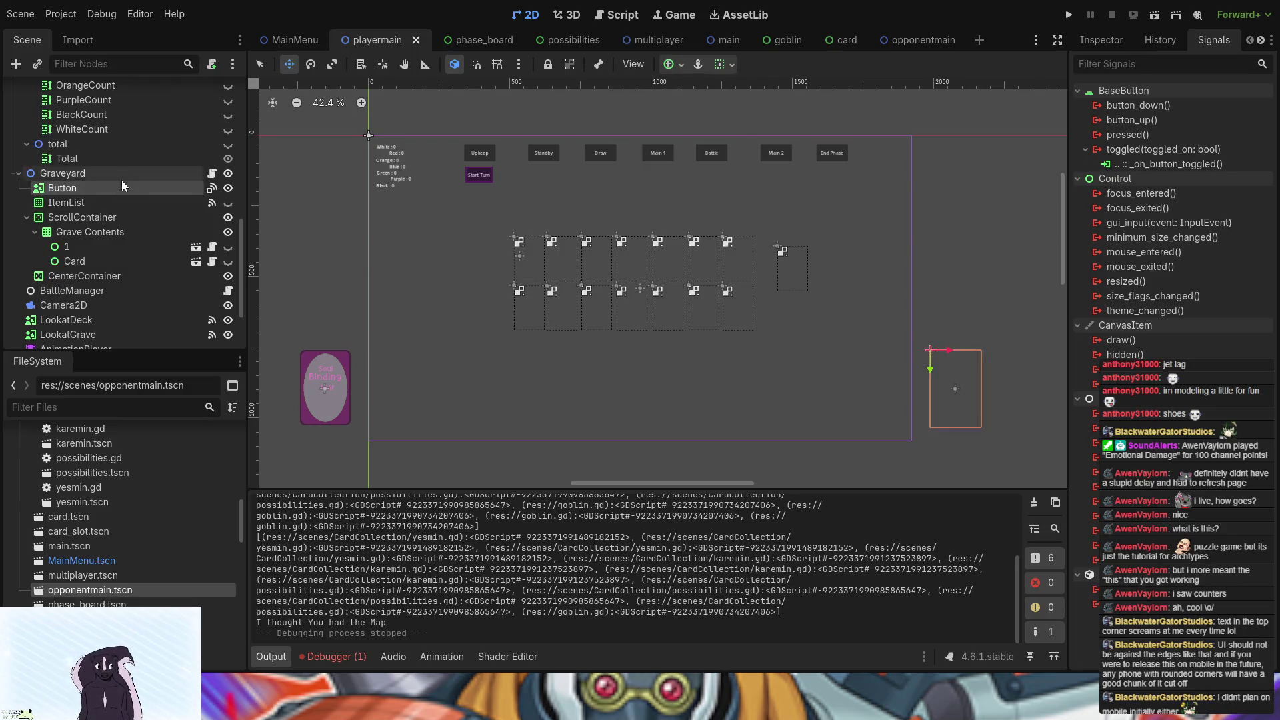
click(121, 172)
click(119, 190)
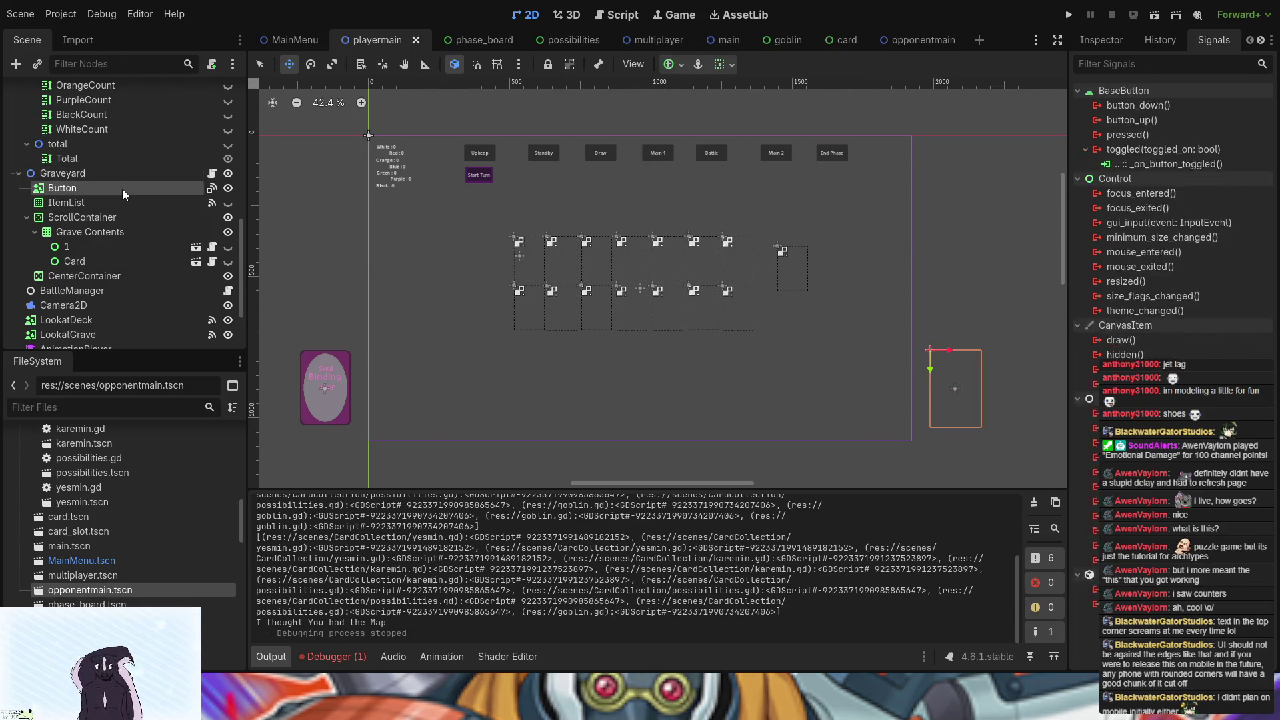
click(1068, 14)
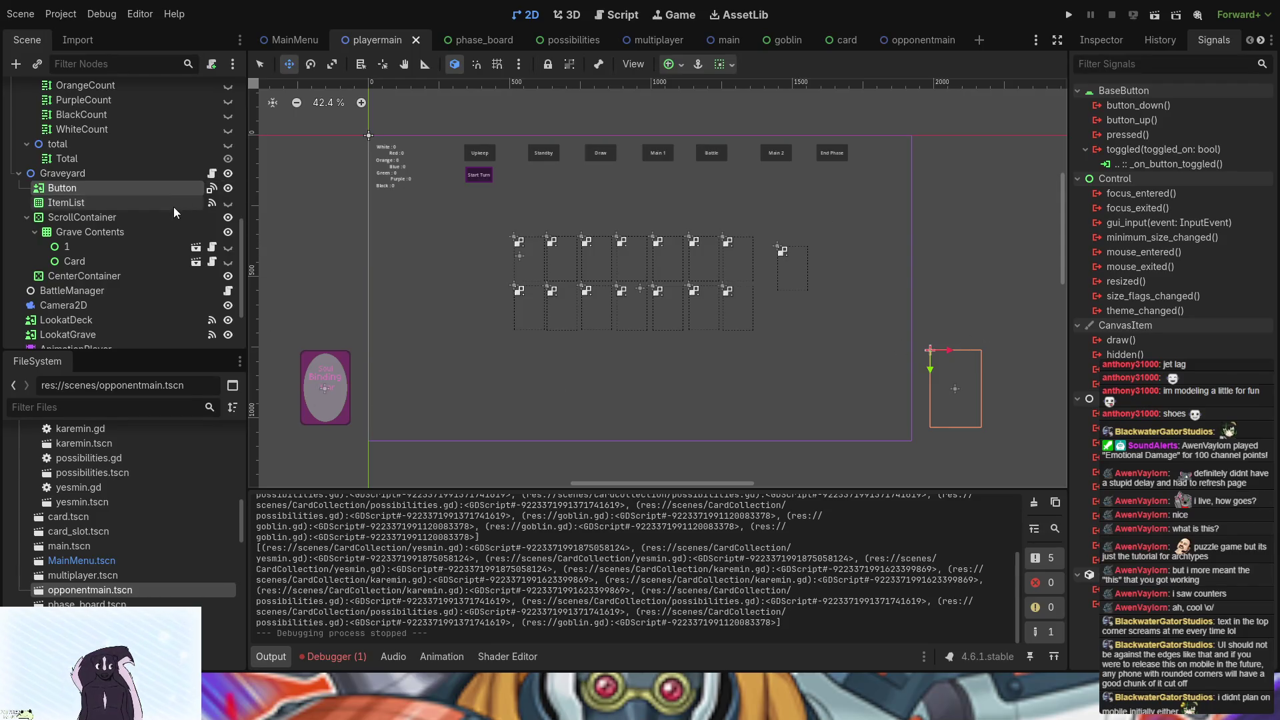
key(F5)
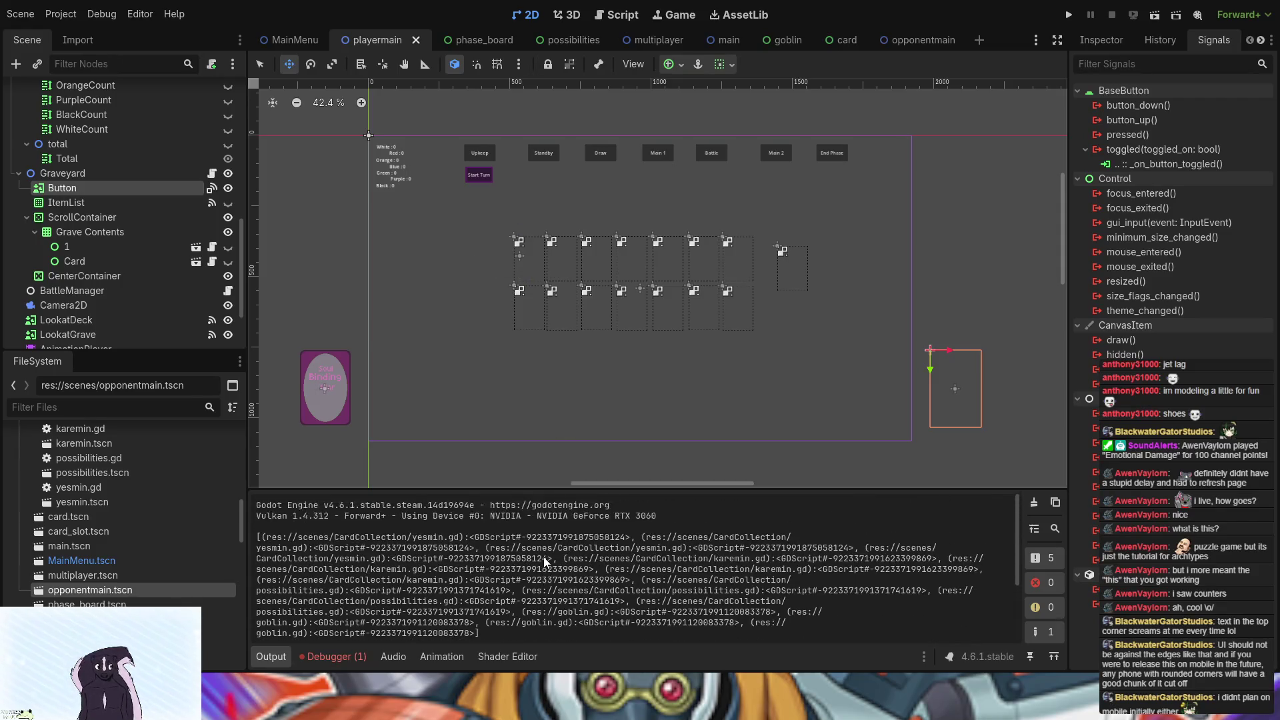
Step: Open the Camera2D node-not-found error, jump to graveyard.gd line 3, then run again
click(328, 647)
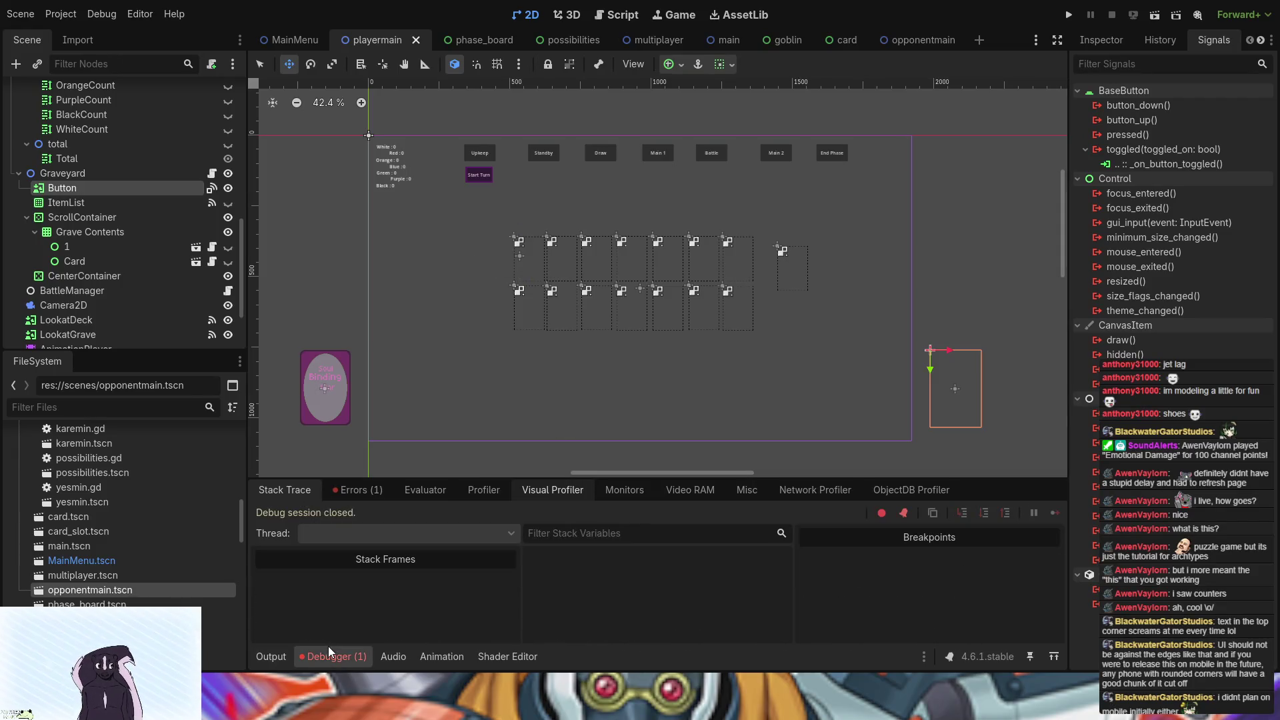
click(378, 491)
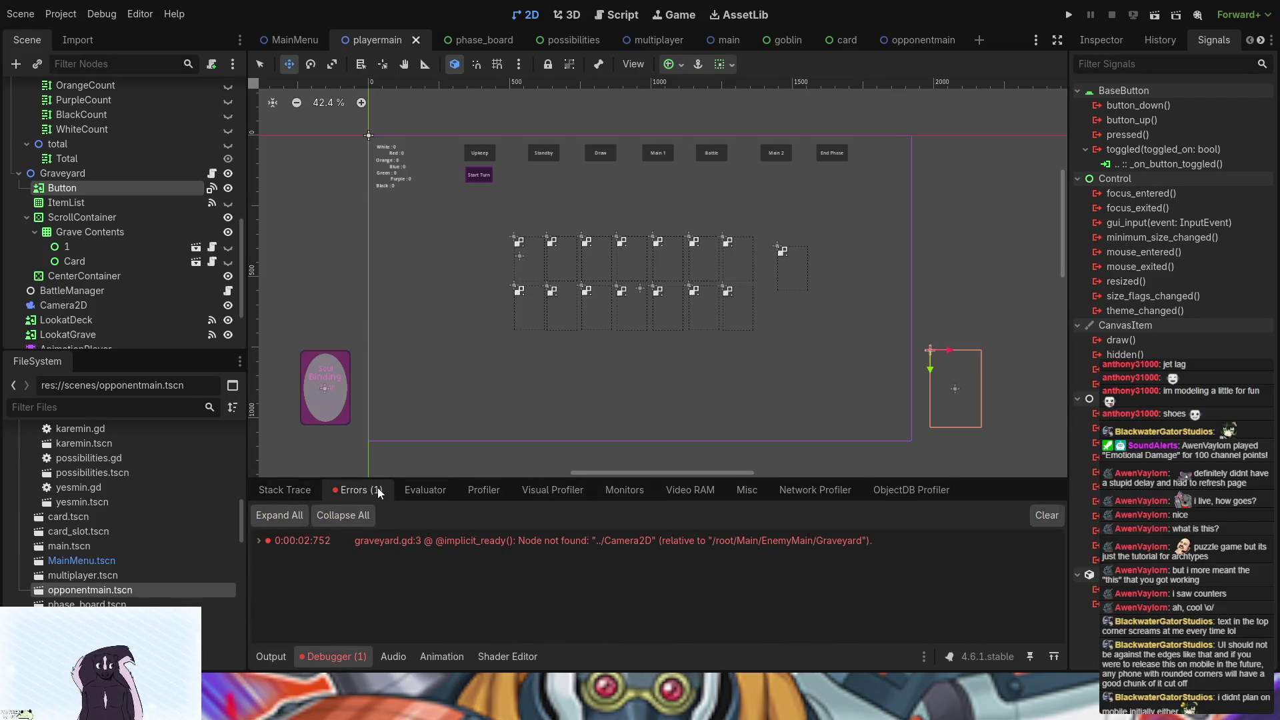
click(495, 545)
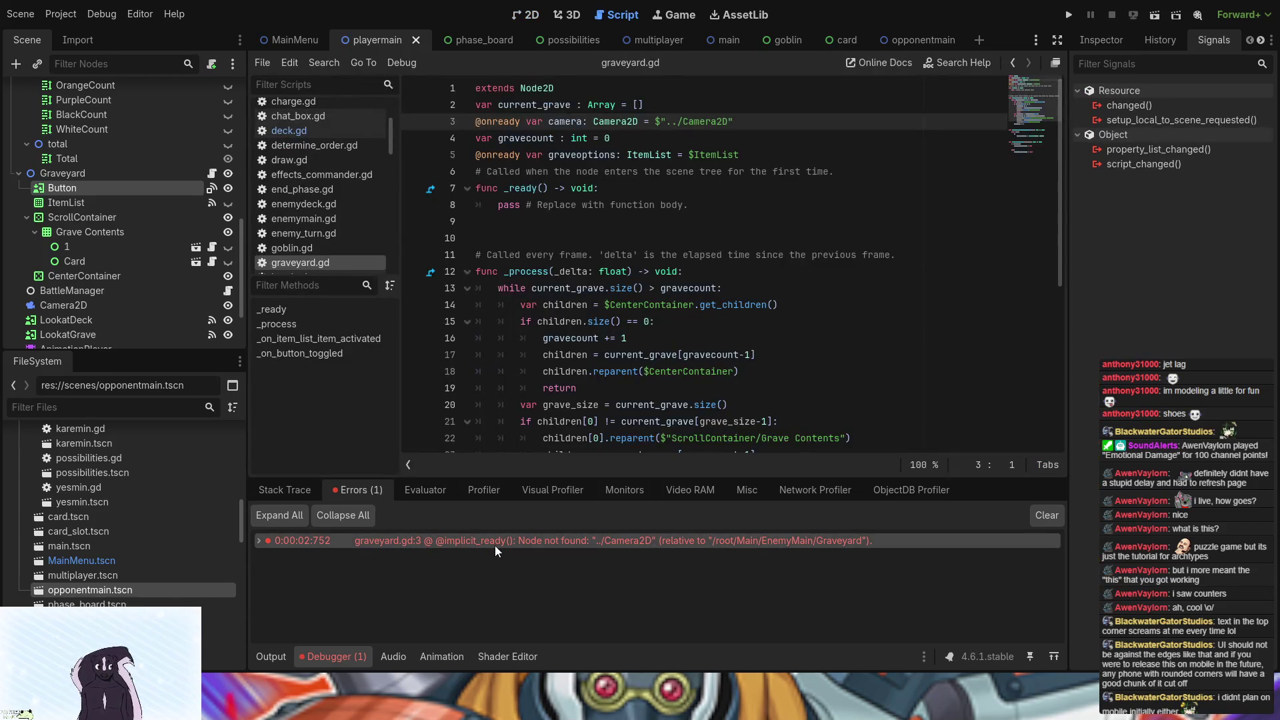
scroll(106, 320, down, 3)
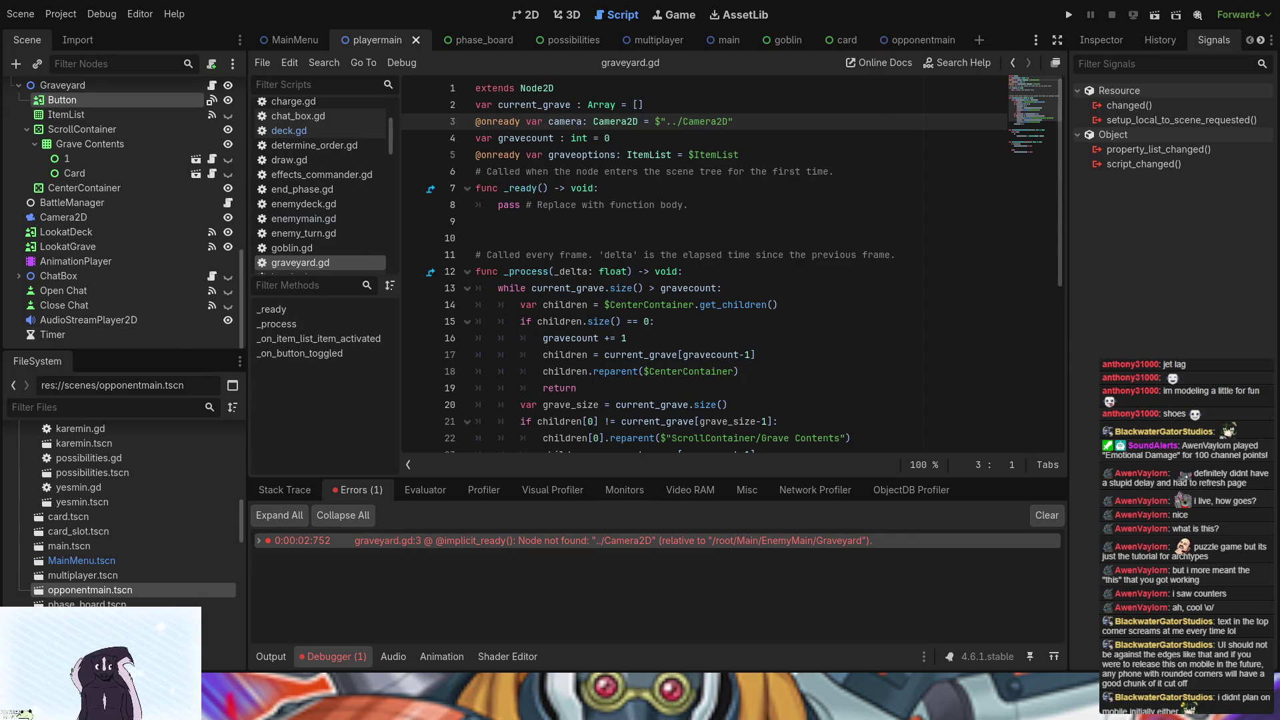
click(1065, 15)
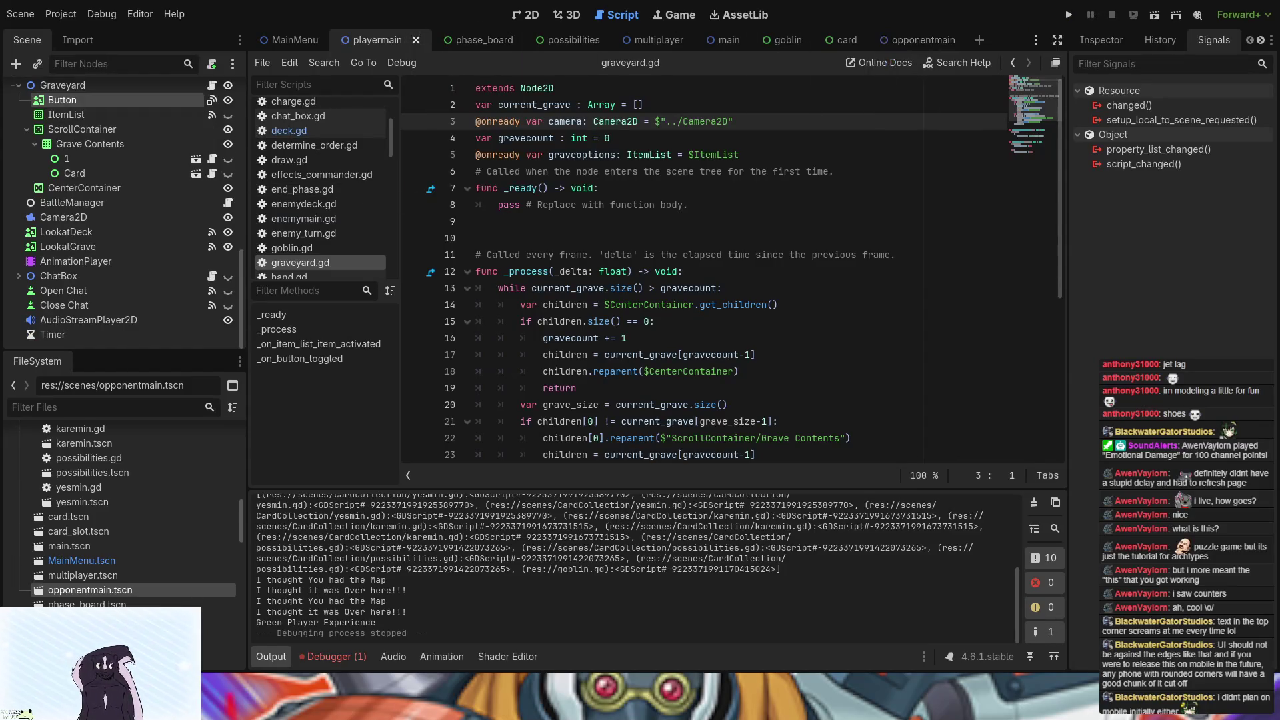
Step: Review the main scene, then playermain's deck, LookatDeck and Hand areas, and open the card scene
click(525, 14)
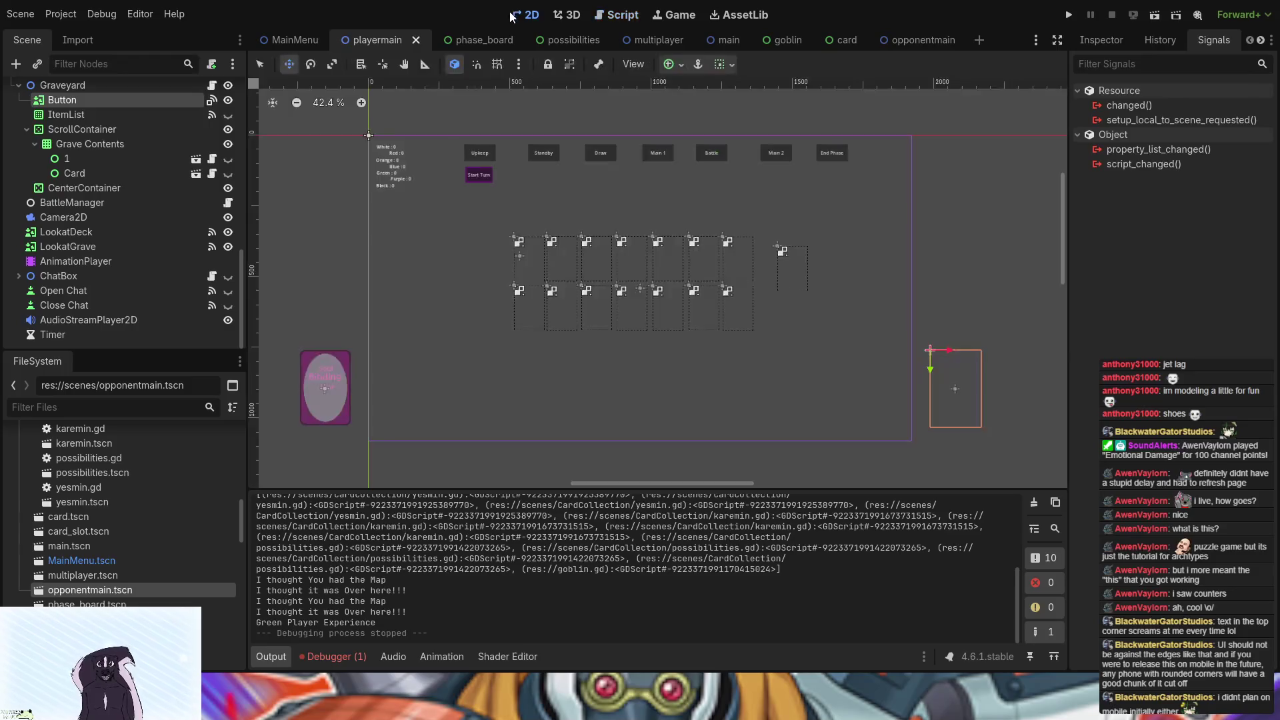
click(727, 40)
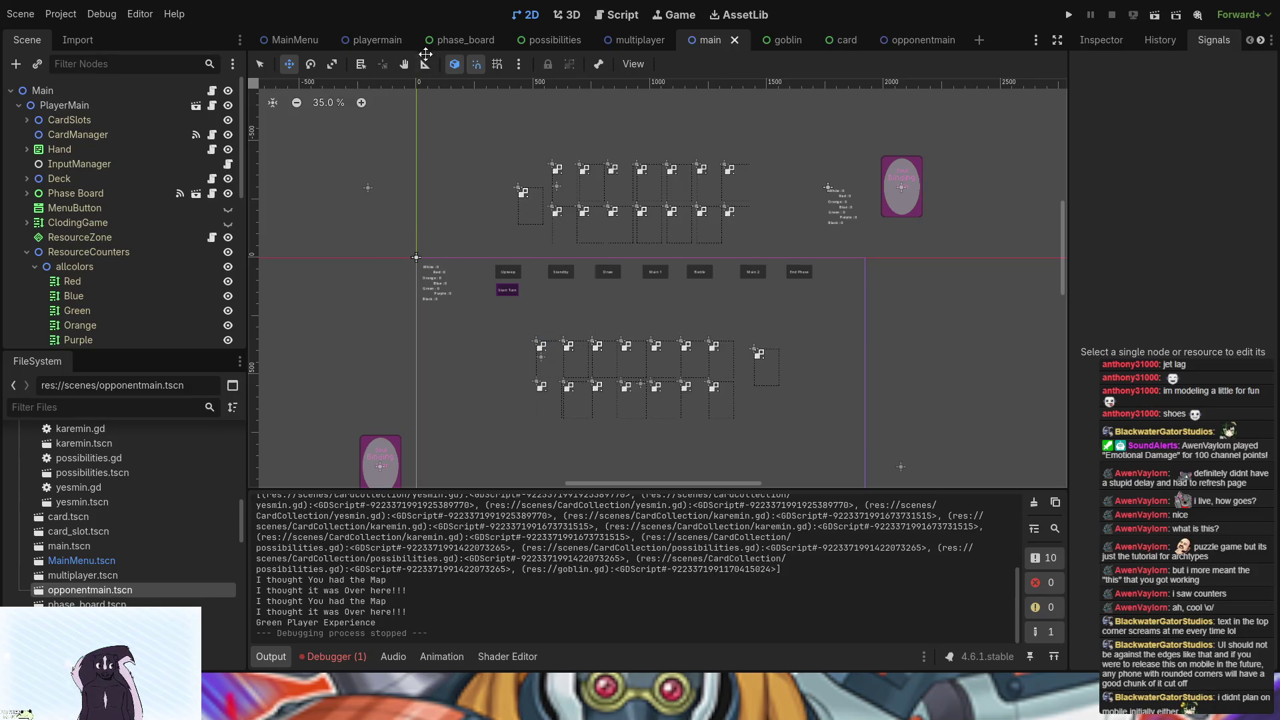
click(372, 40)
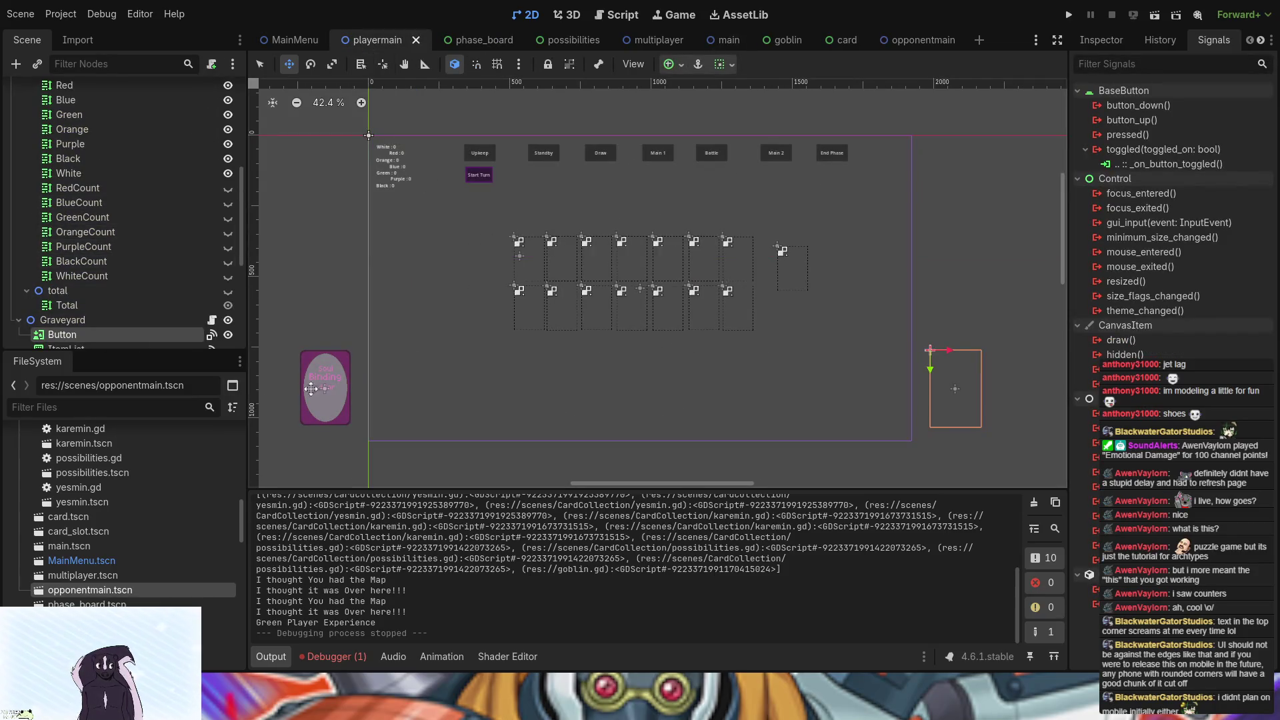
click(260, 64)
click(321, 379)
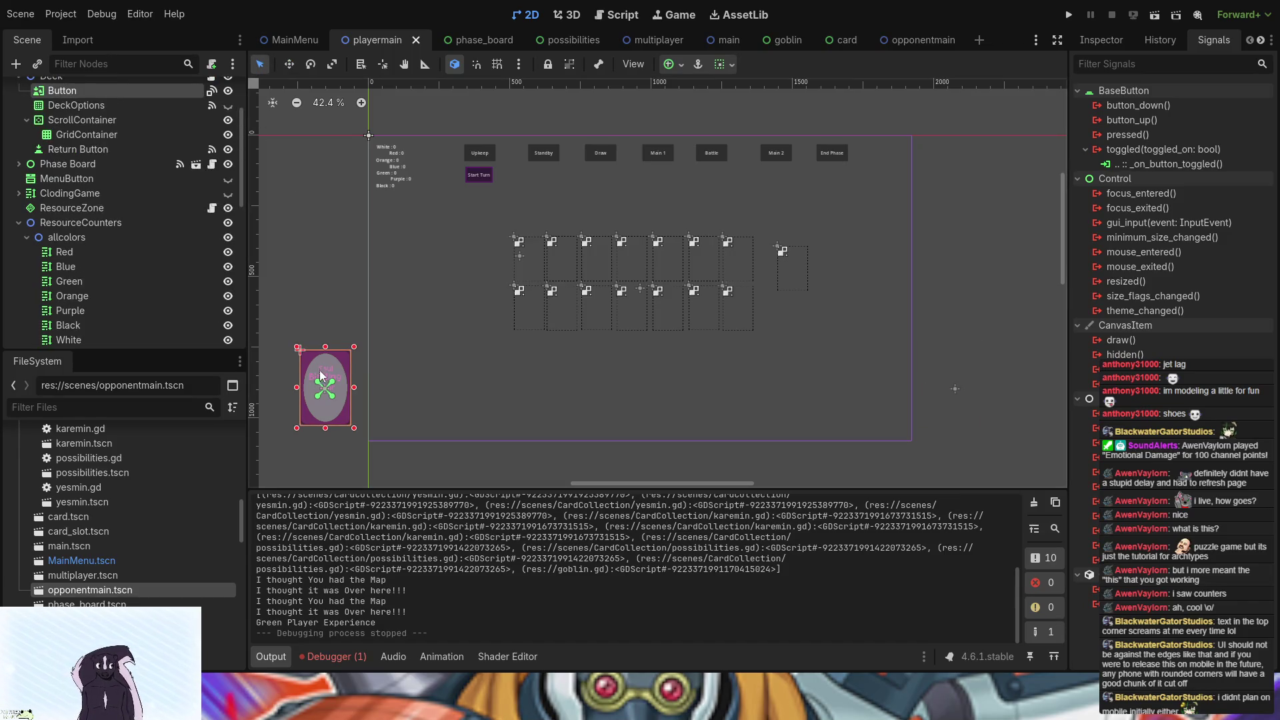
click(402, 273)
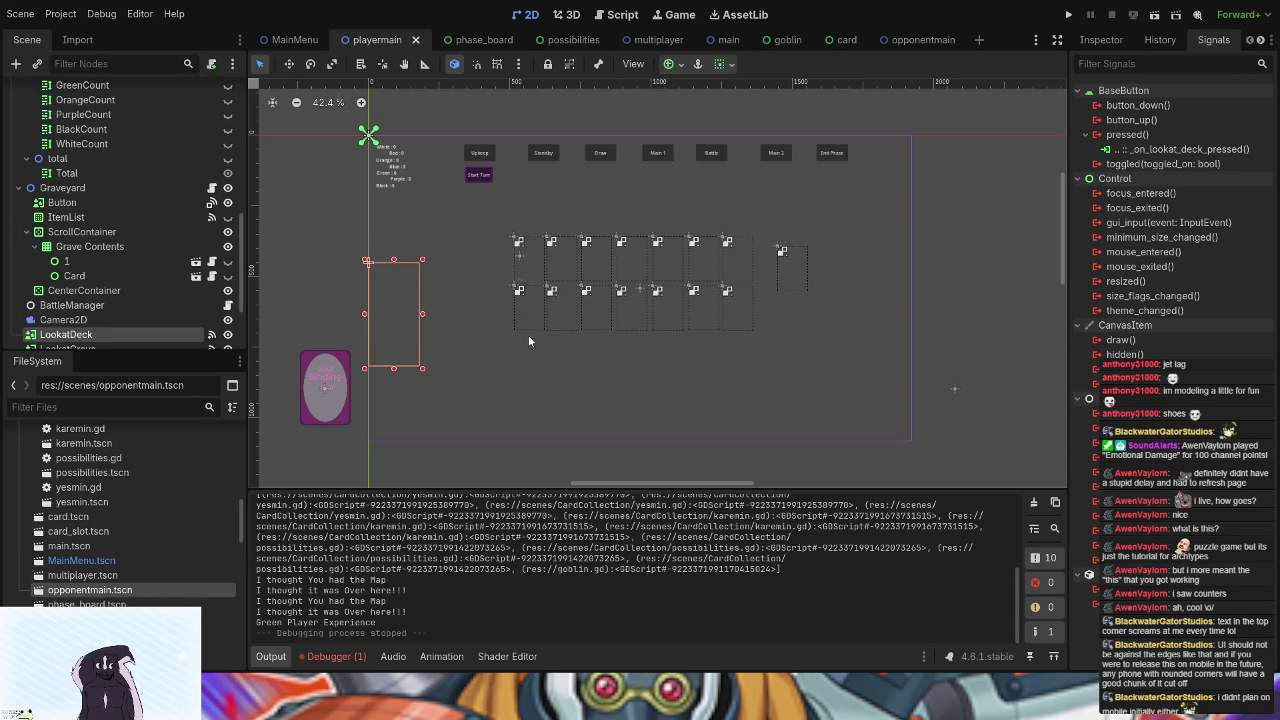
click(527, 396)
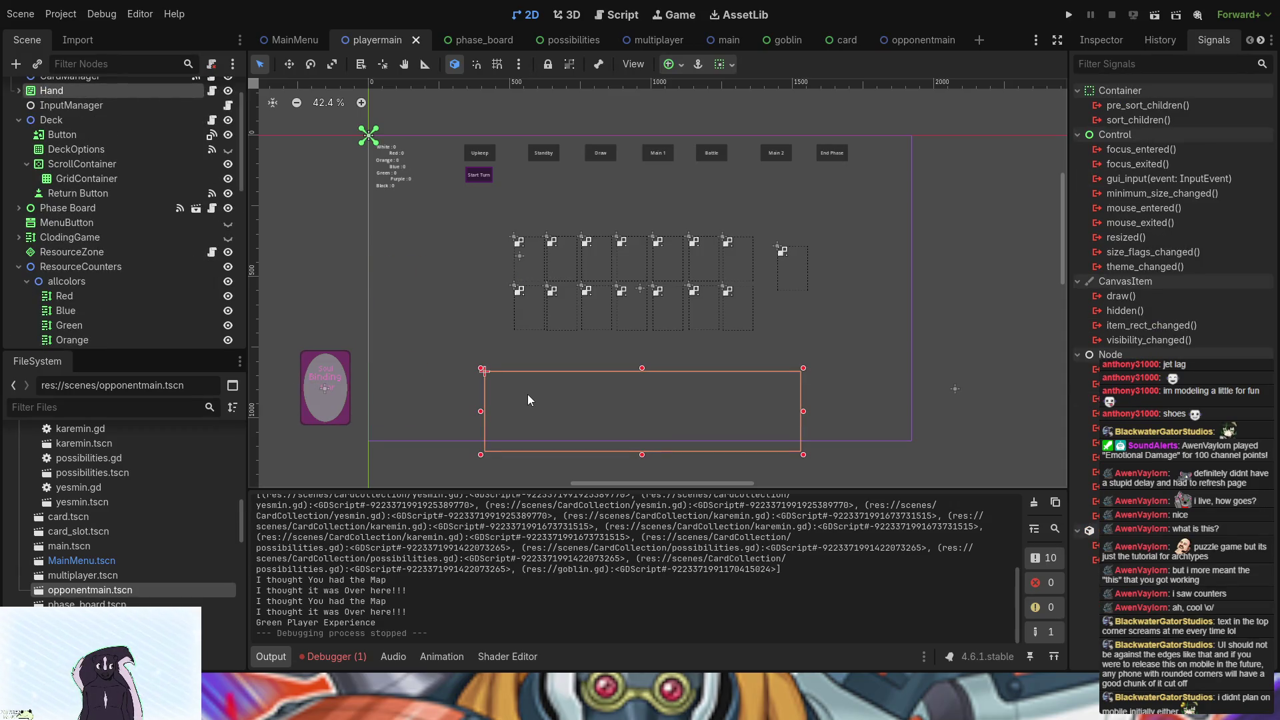
click(844, 40)
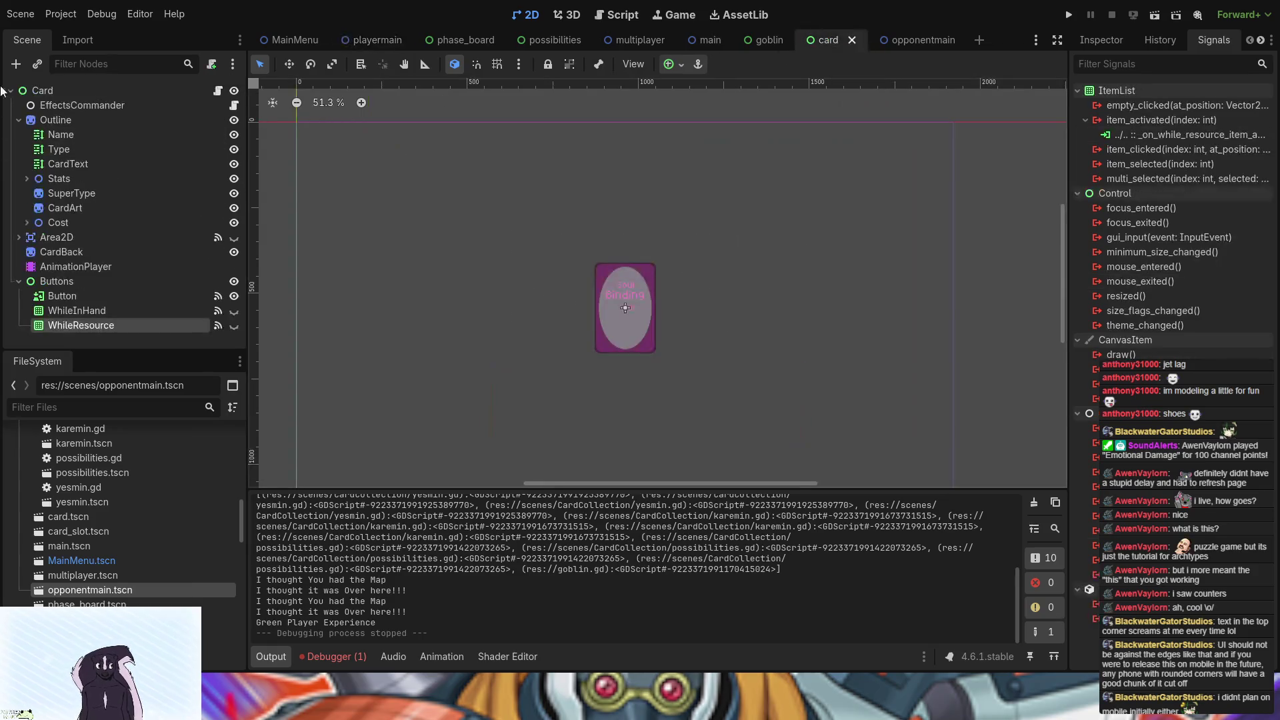
Step: Save the card scene via the Scene menu, test-run the game, and stop it with F8
click(20, 14)
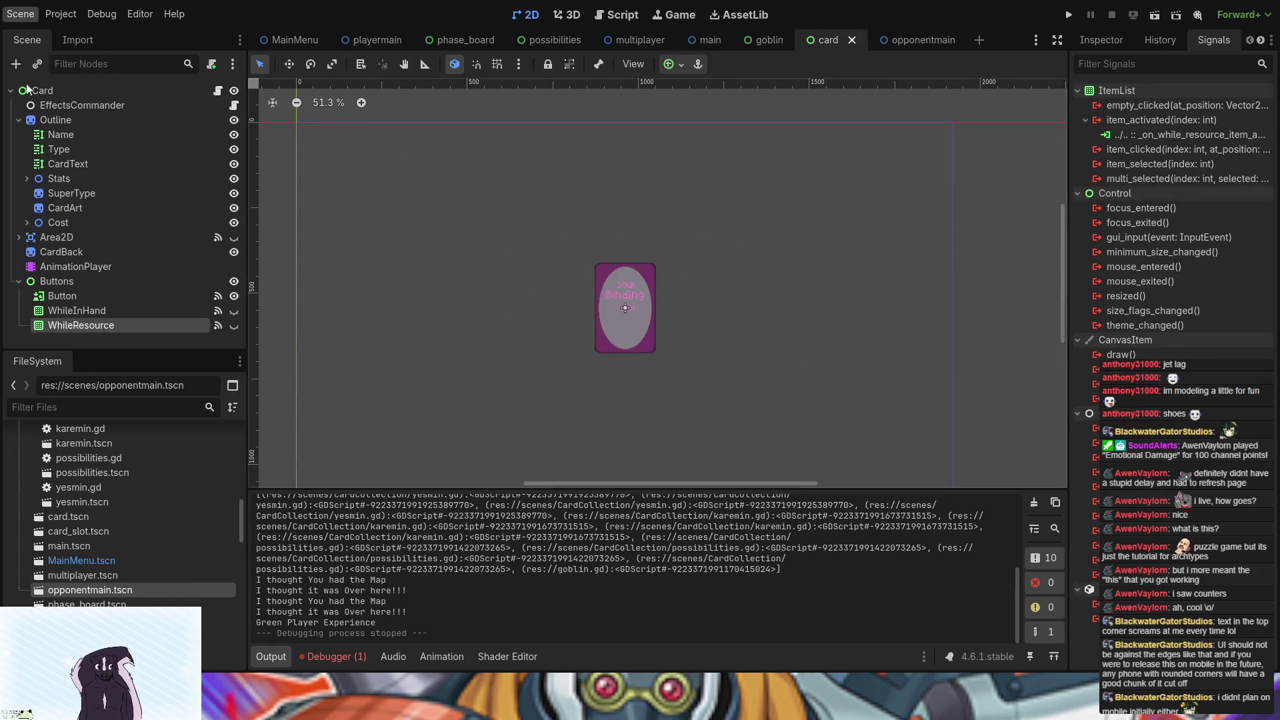
click(40, 131)
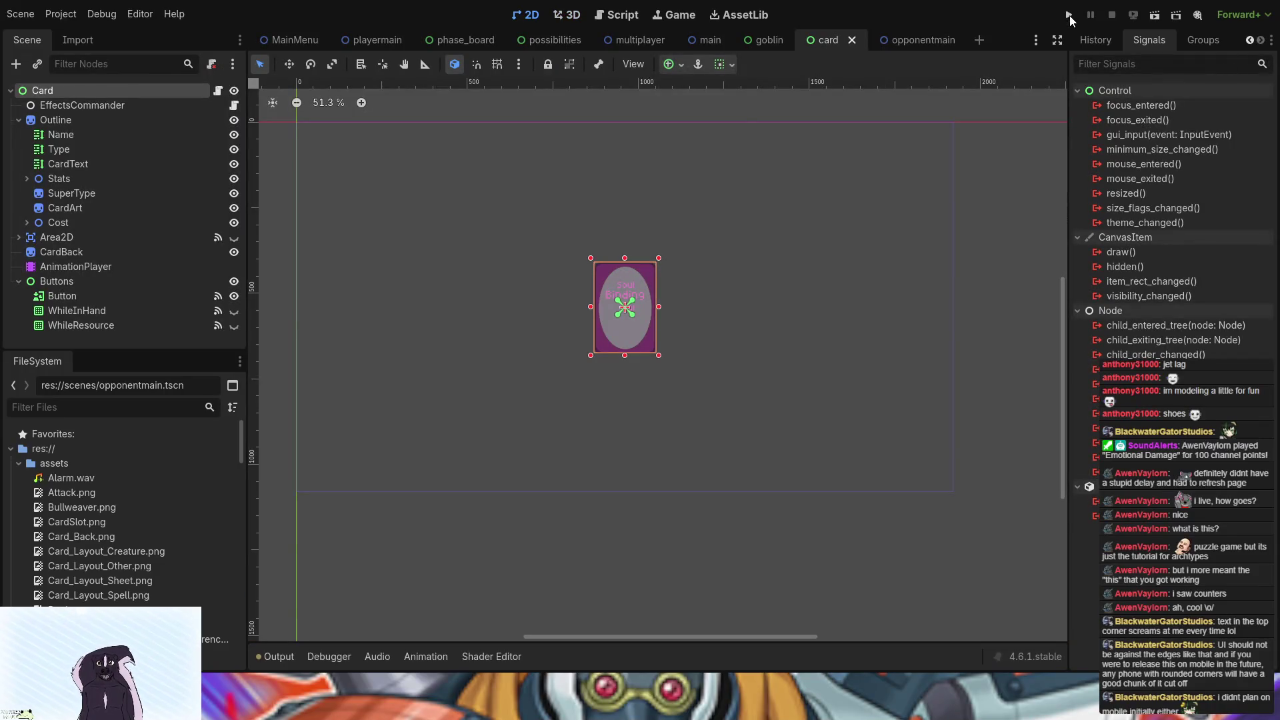
click(1069, 15)
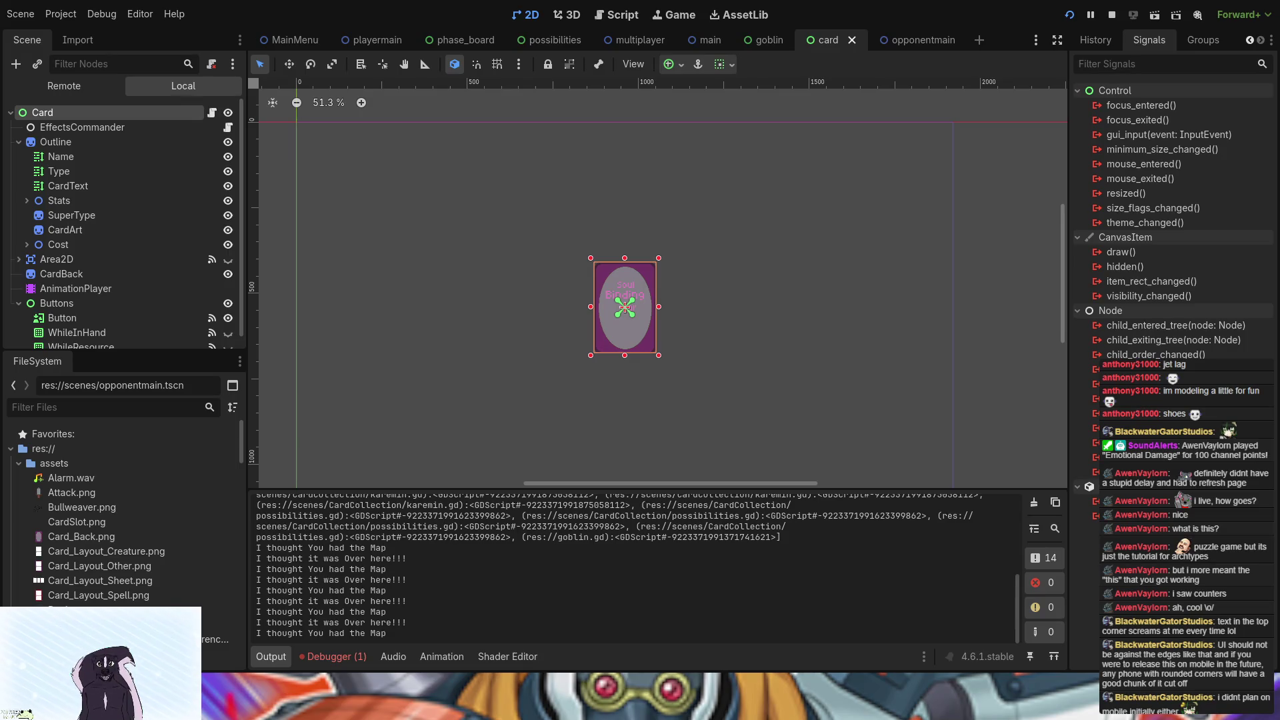
key(F8)
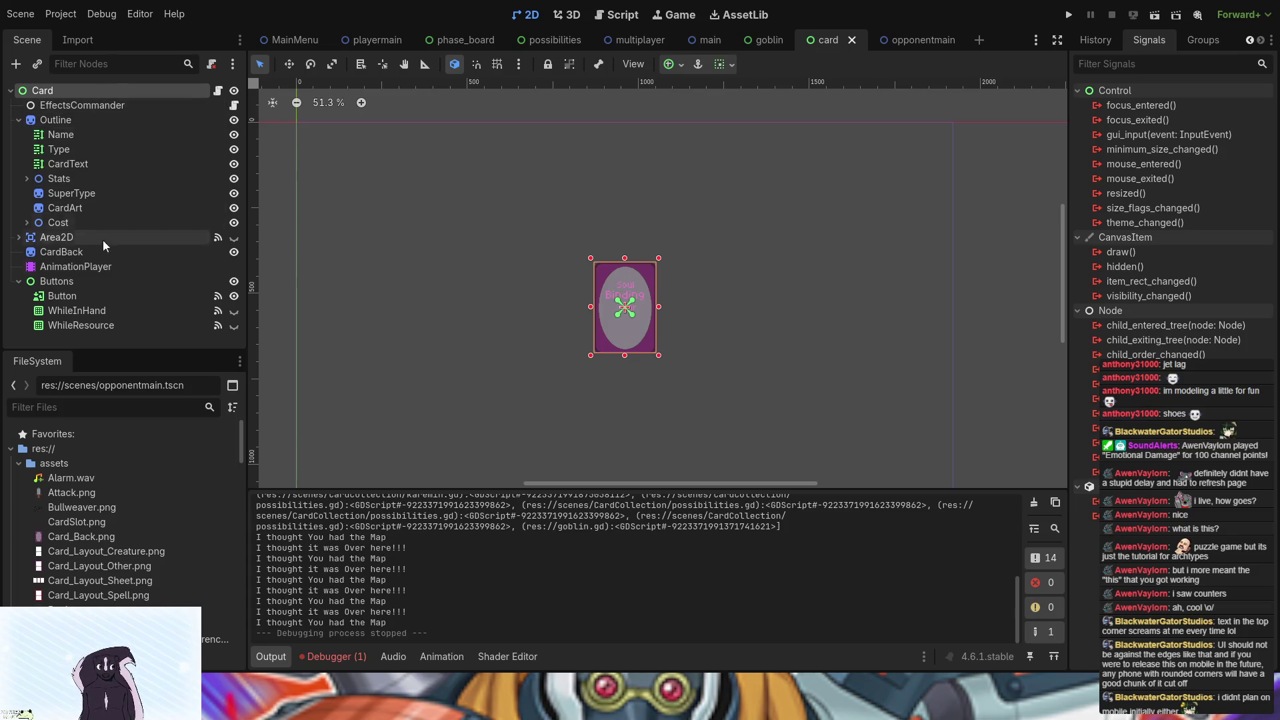
click(134, 280)
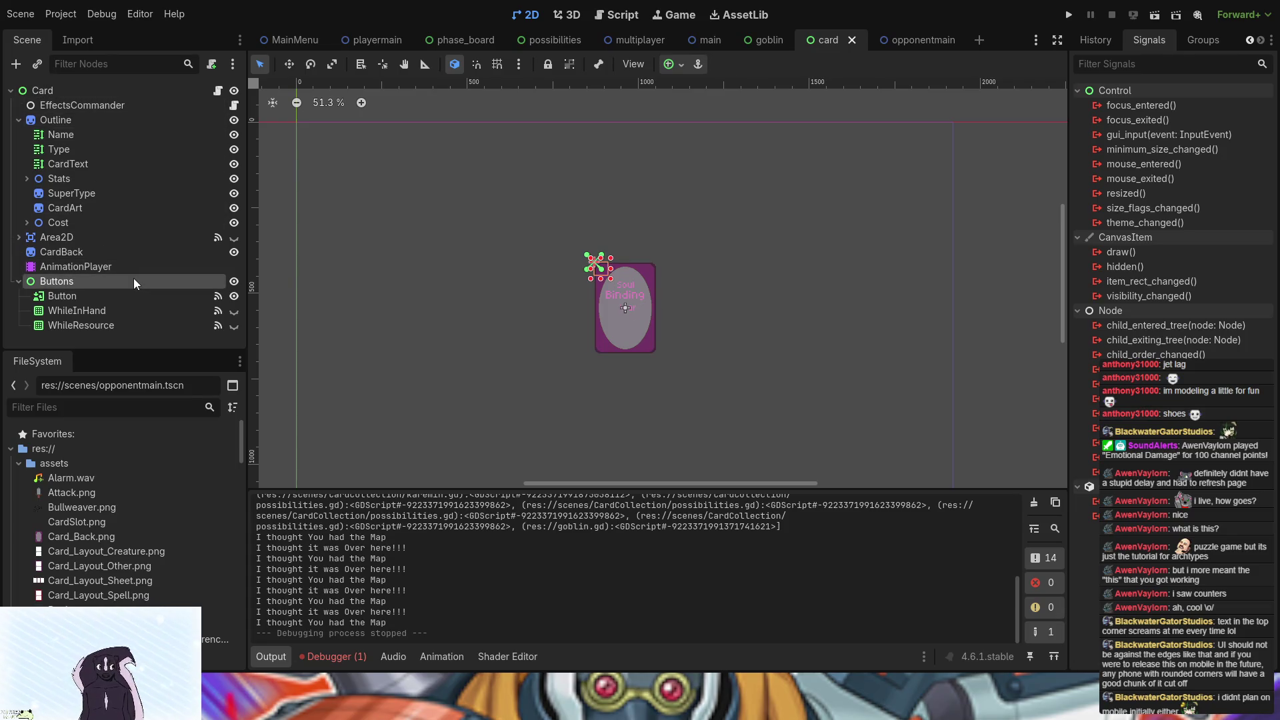
mouse_move(611, 282)
mouse_down()
mouse_move(616, 335)
mouse_move(661, 358)
mouse_up()
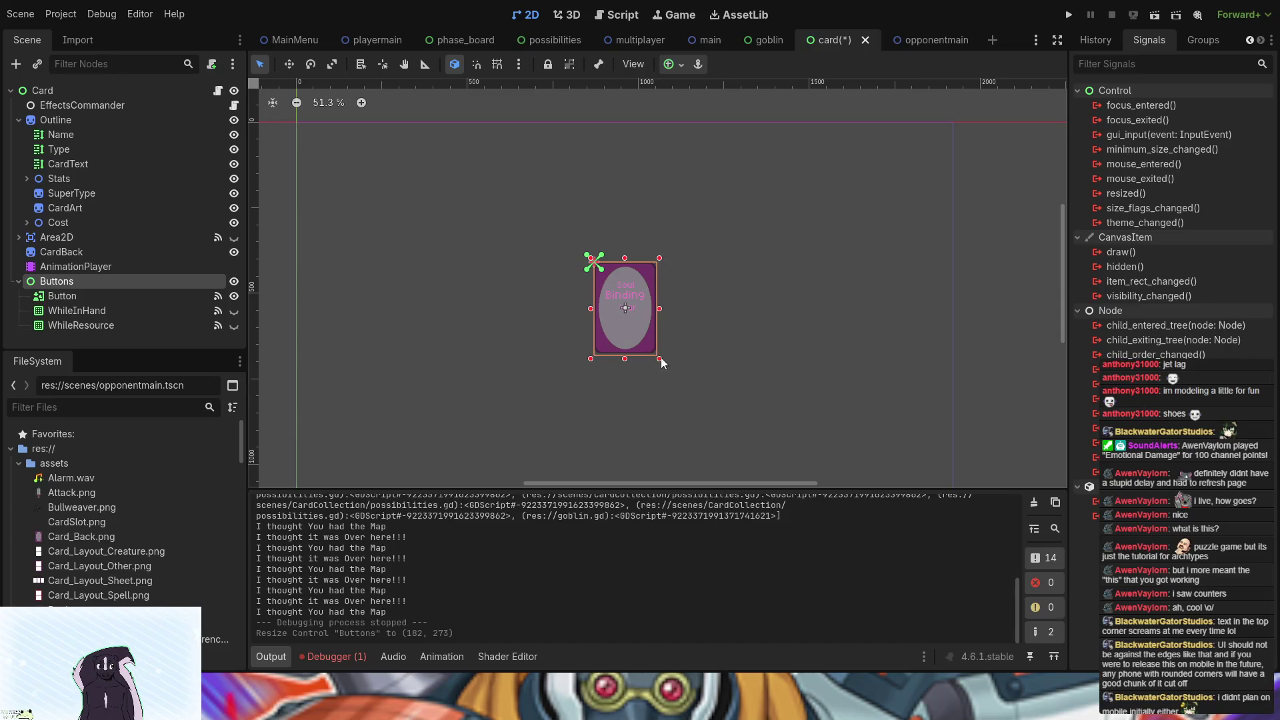
click(117, 296)
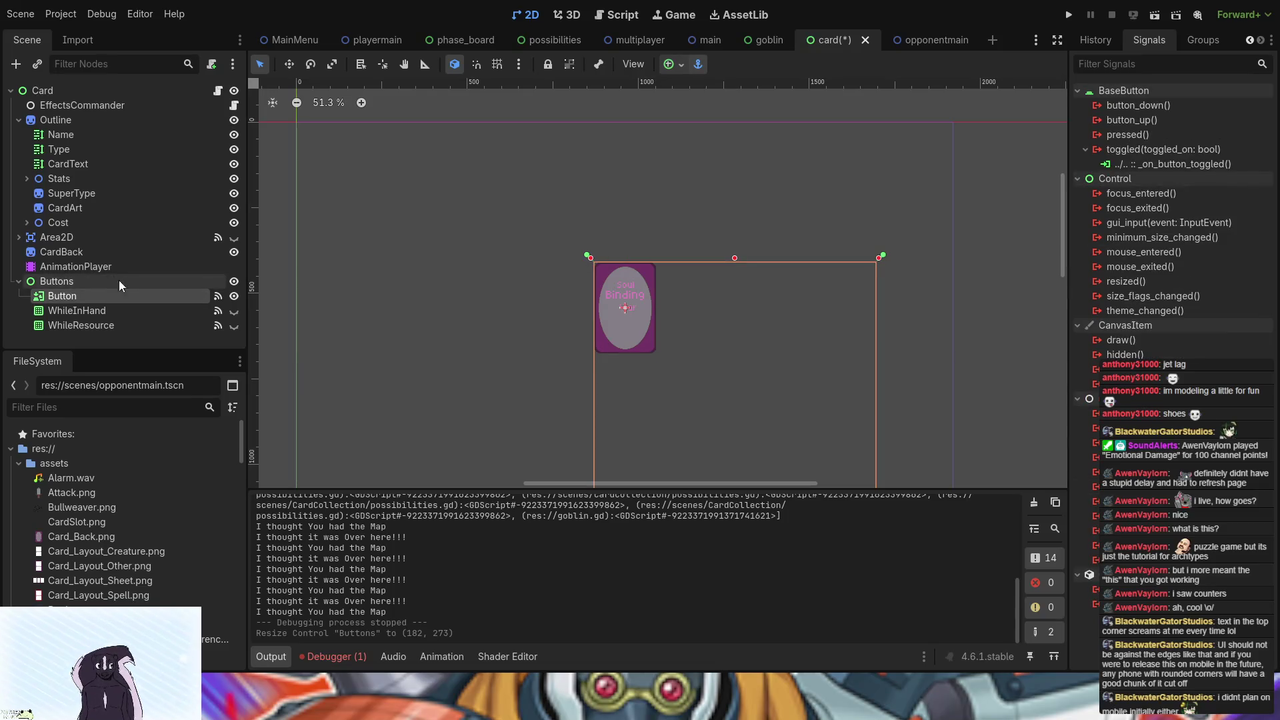
scroll(780, 405, down, 3)
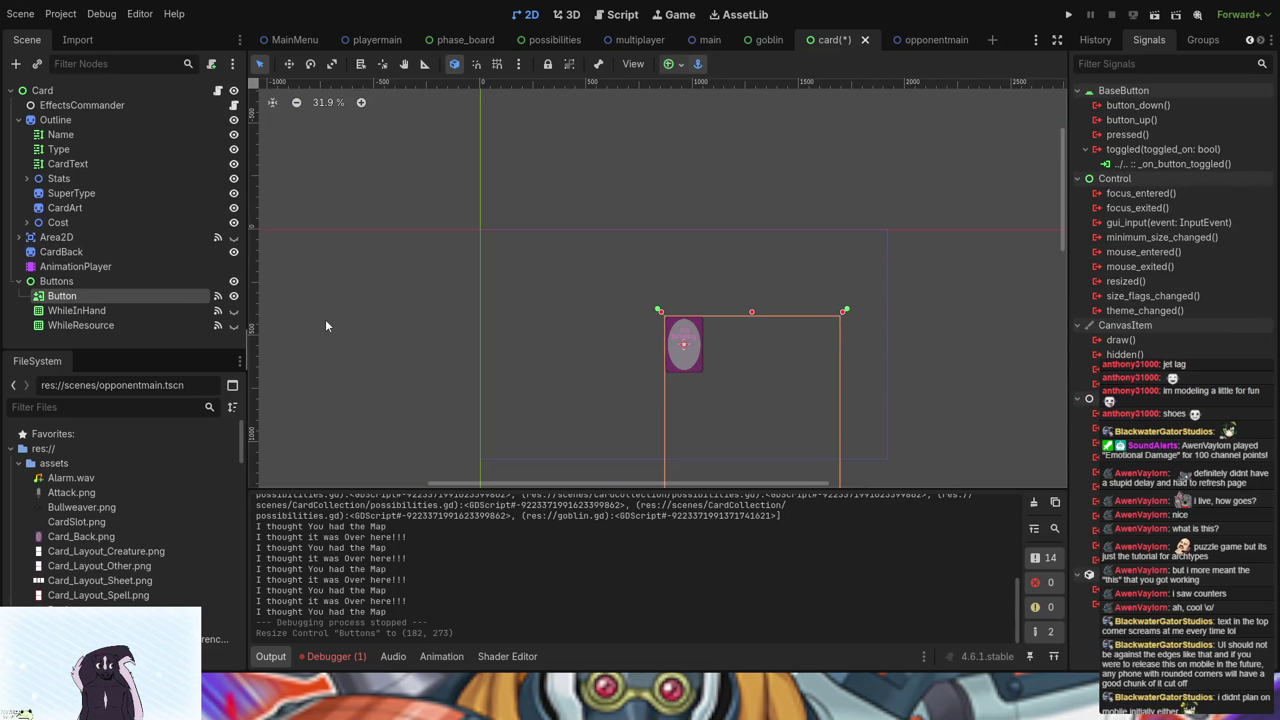
click(43, 281)
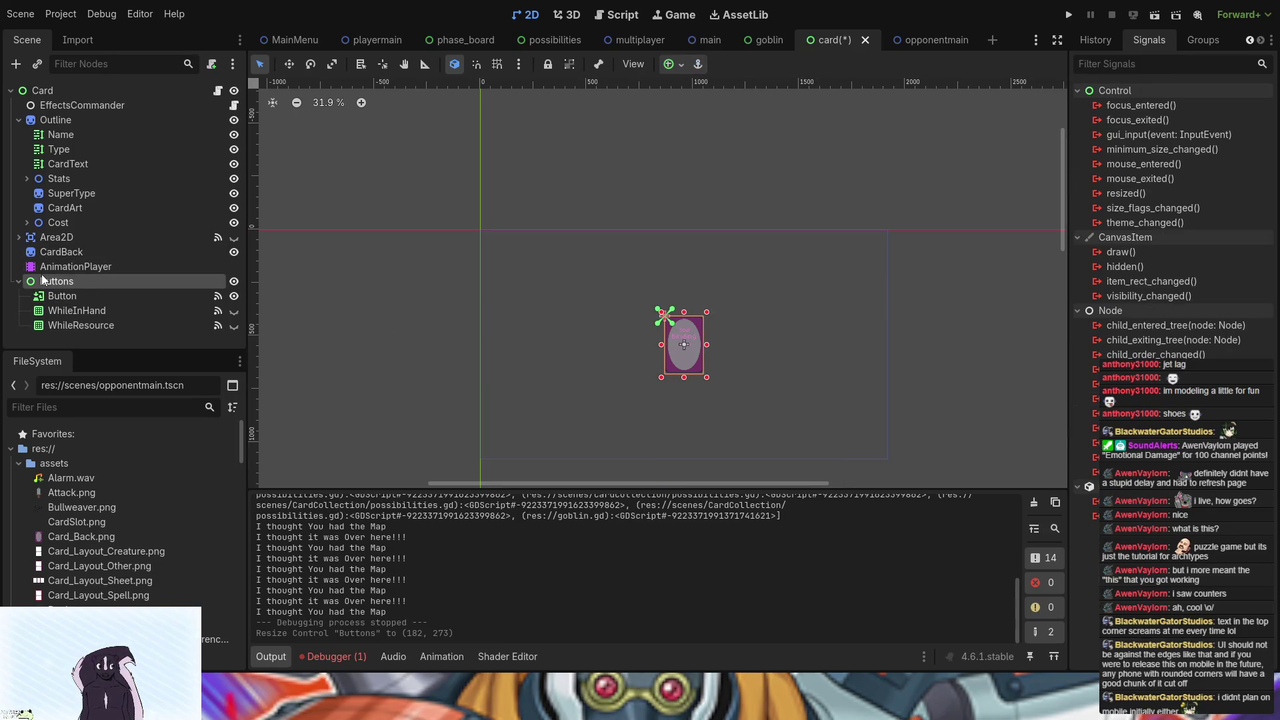
key(ctrl+z)
click(64, 295)
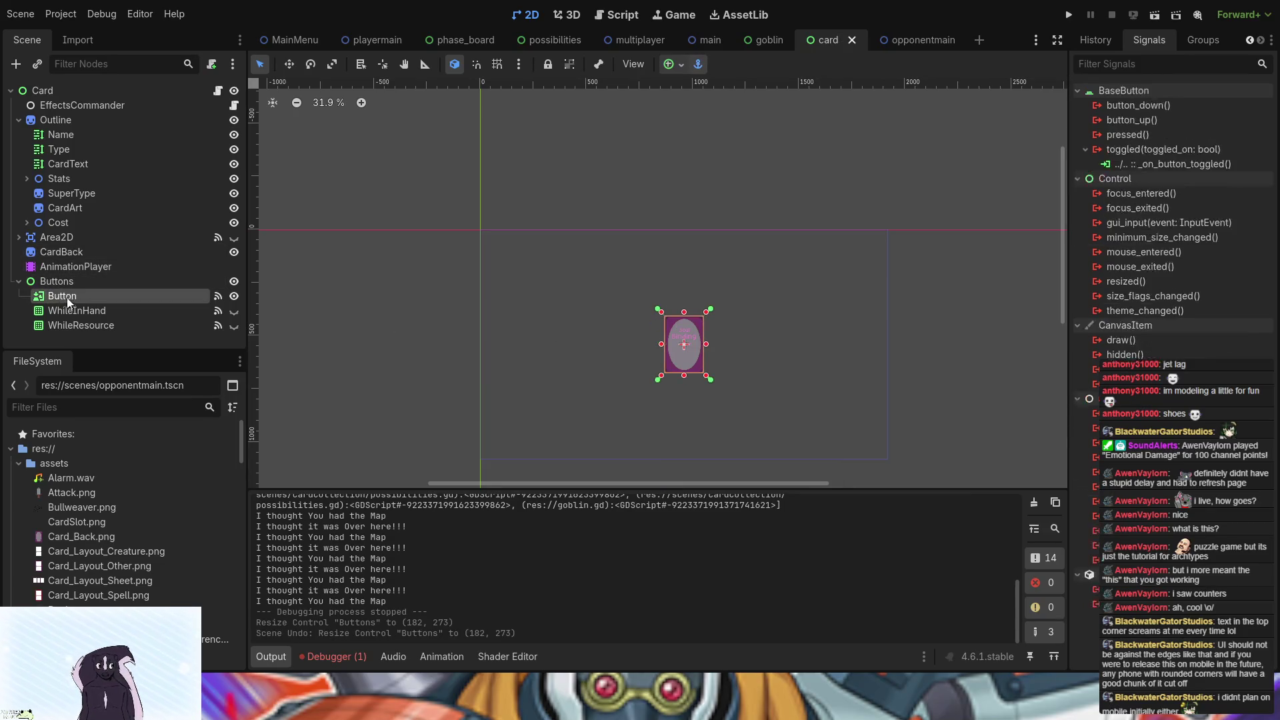
click(64, 311)
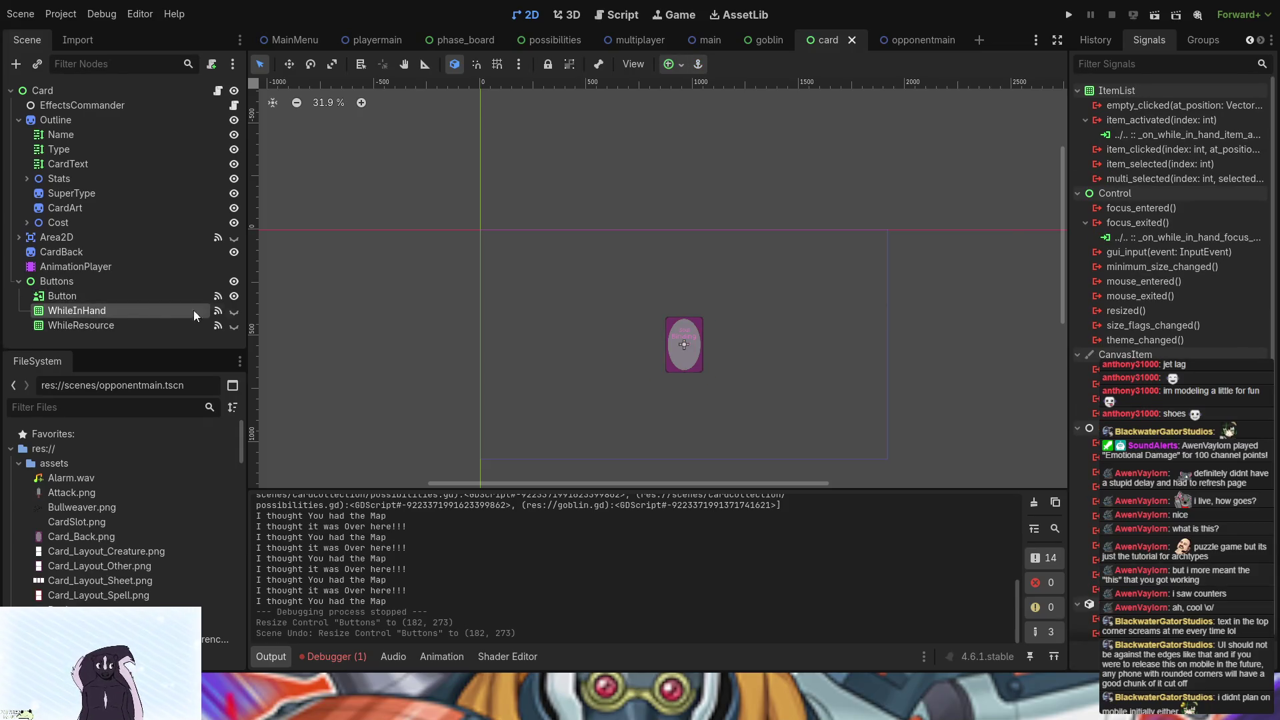
click(234, 311)
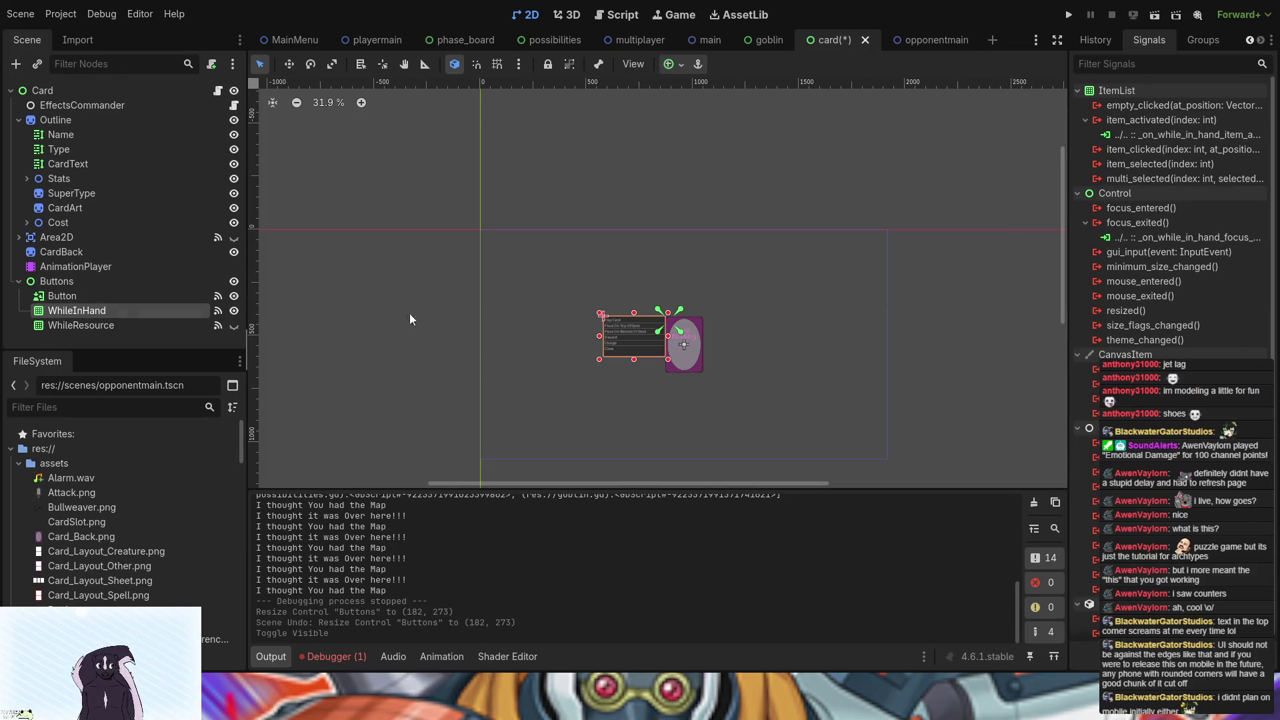
click(232, 311)
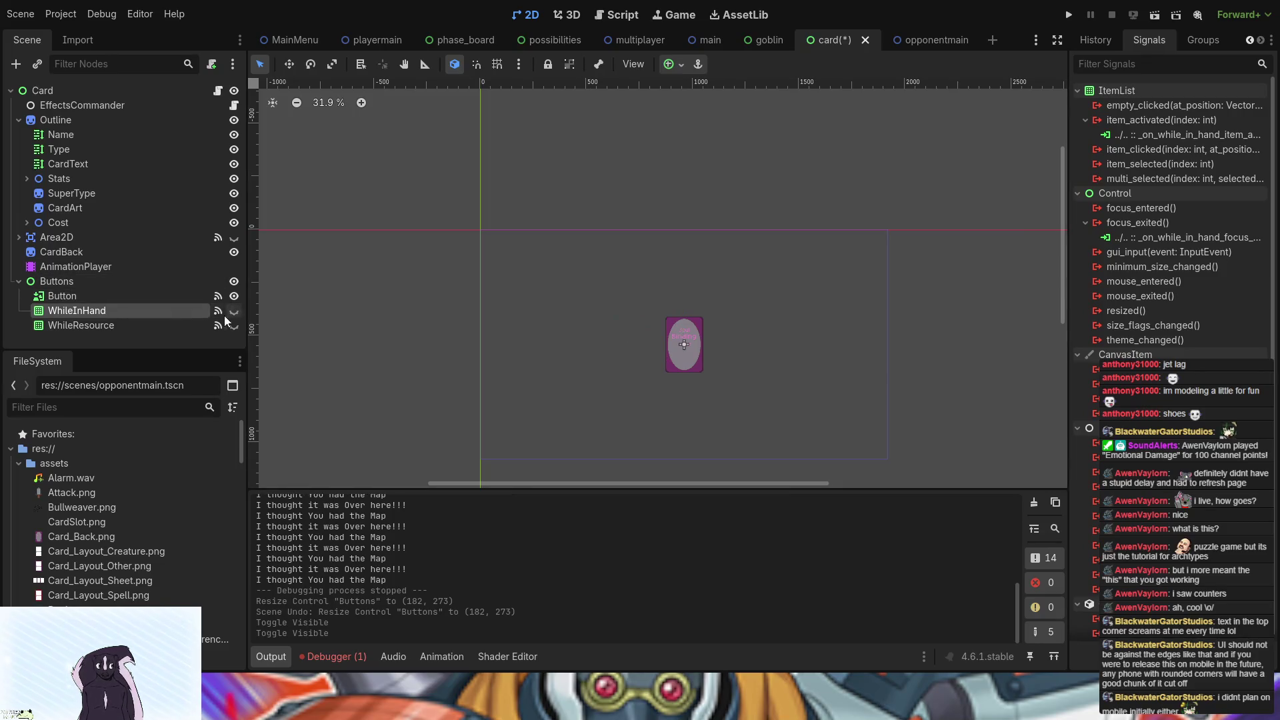
click(232, 326)
click(232, 326)
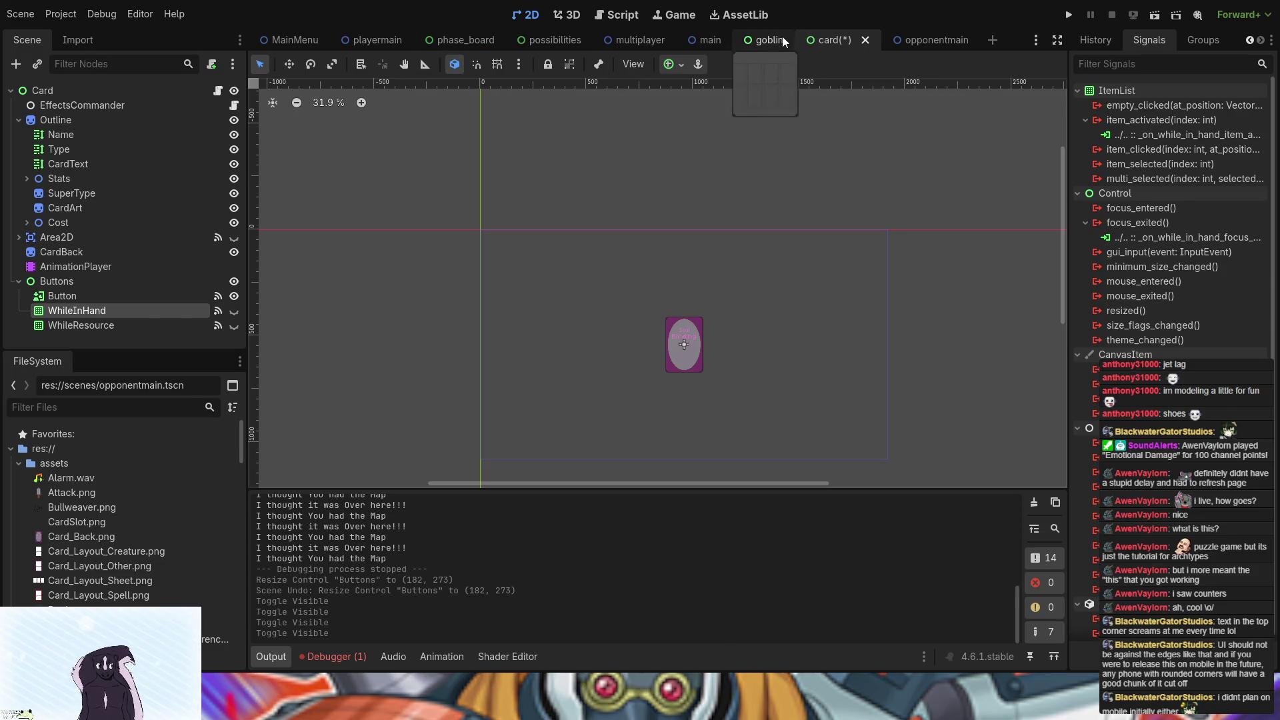
Step: Switch to the playermain scene and inspect its Hand area and LookatDeck rectangle
click(381, 48)
click(652, 413)
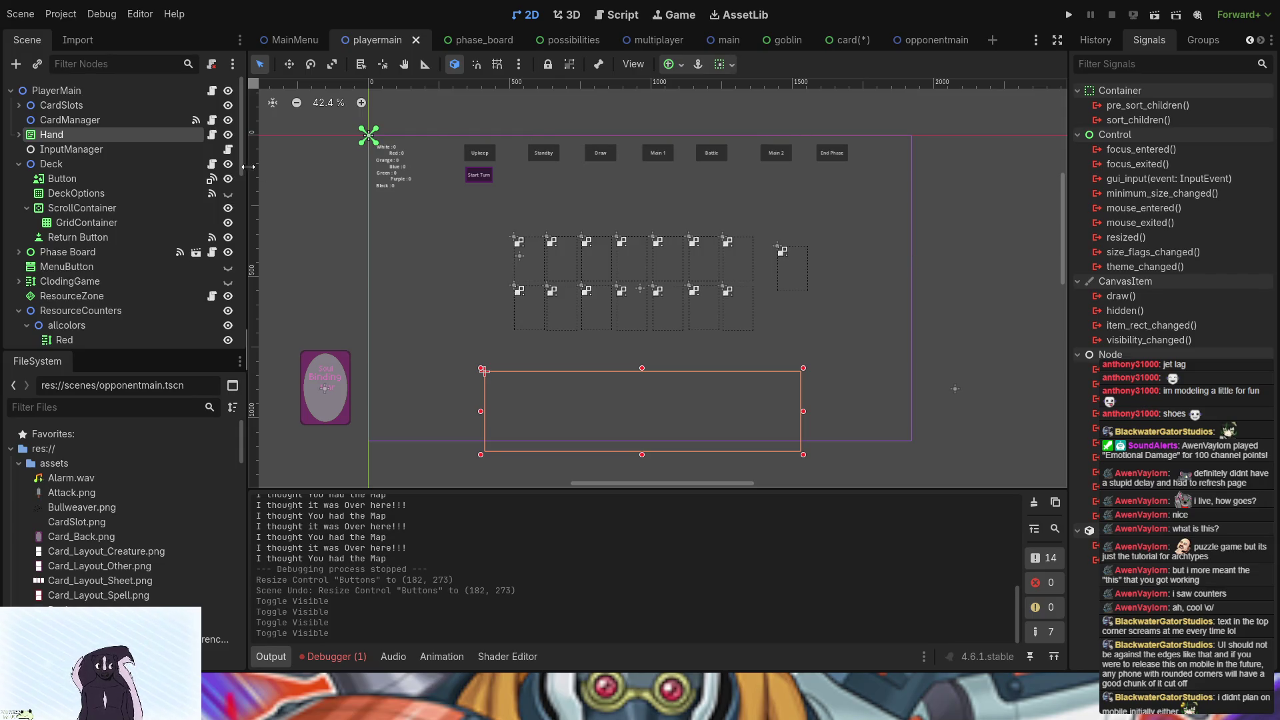
scroll(428, 364, down, 1)
mouse_move(429, 366)
mouse_down()
mouse_move(486, 146)
mouse_move(591, 177)
mouse_move(461, 292)
mouse_up()
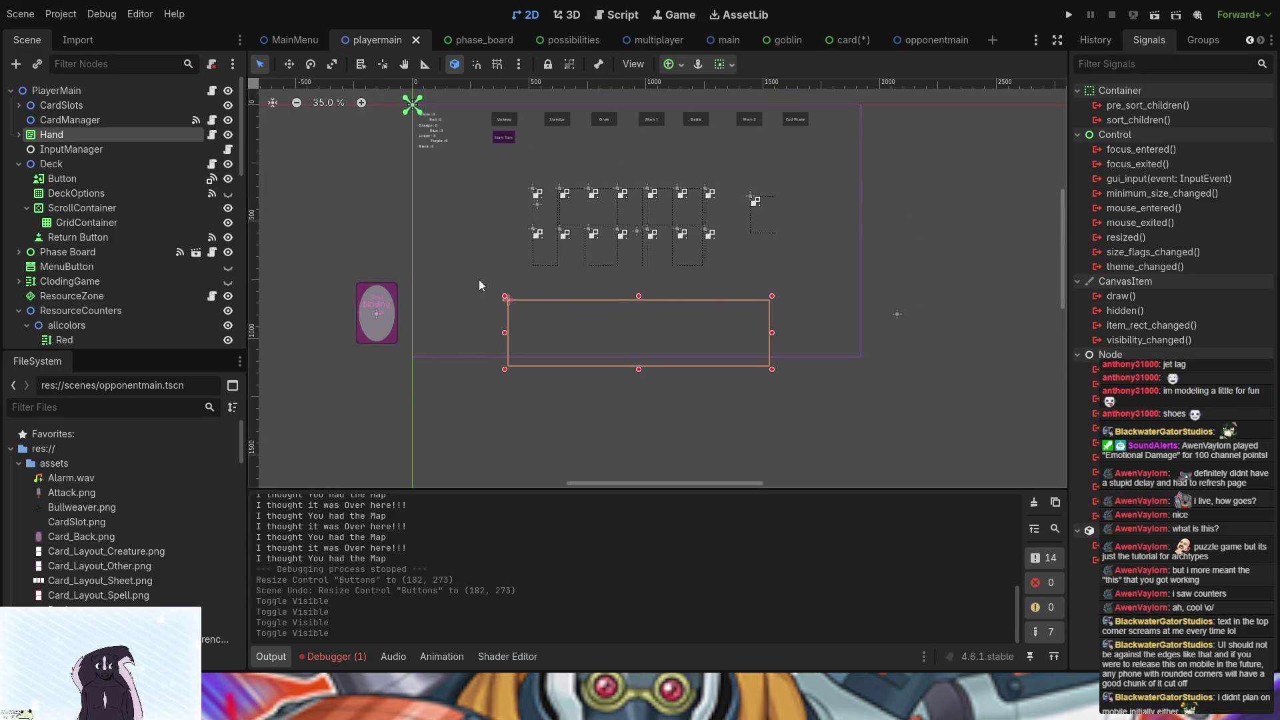
click(421, 213)
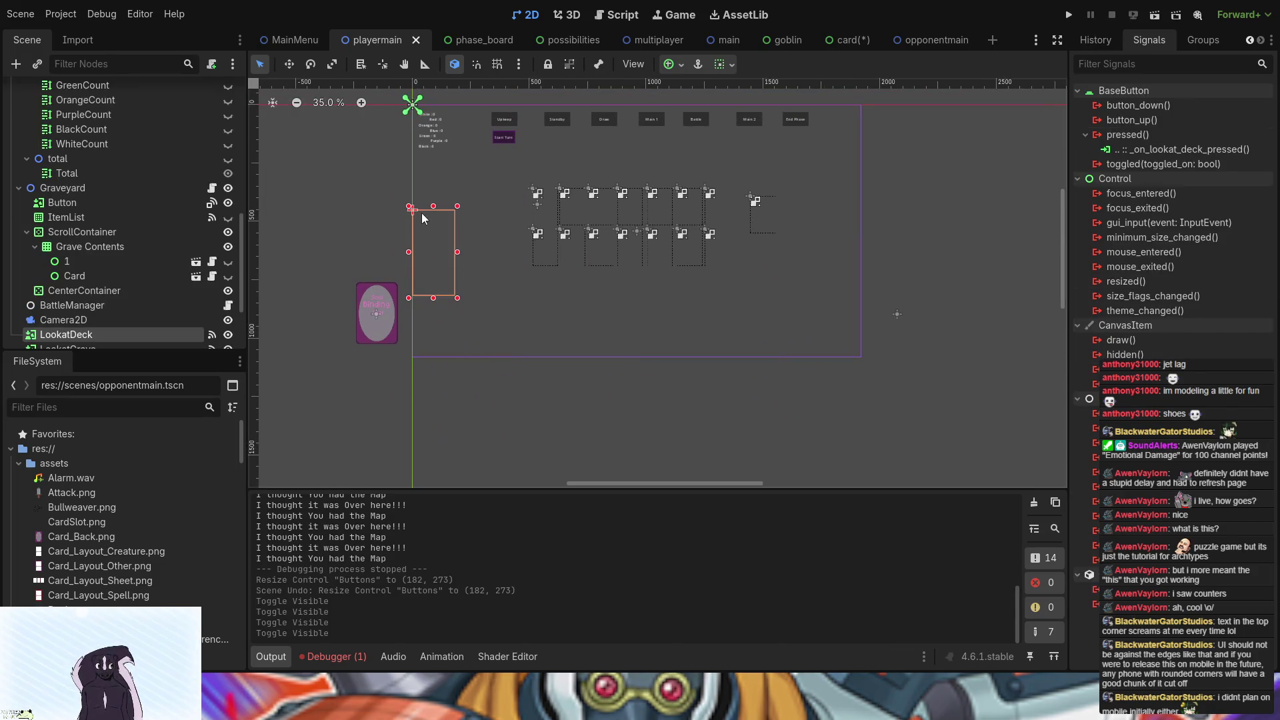
scroll(166, 295, down, 3)
Step: Reselect the Hand area and bring up the playermain.gd script with its look-at-grave code
scroll(166, 294, up, 3)
scroll(151, 284, up, 6)
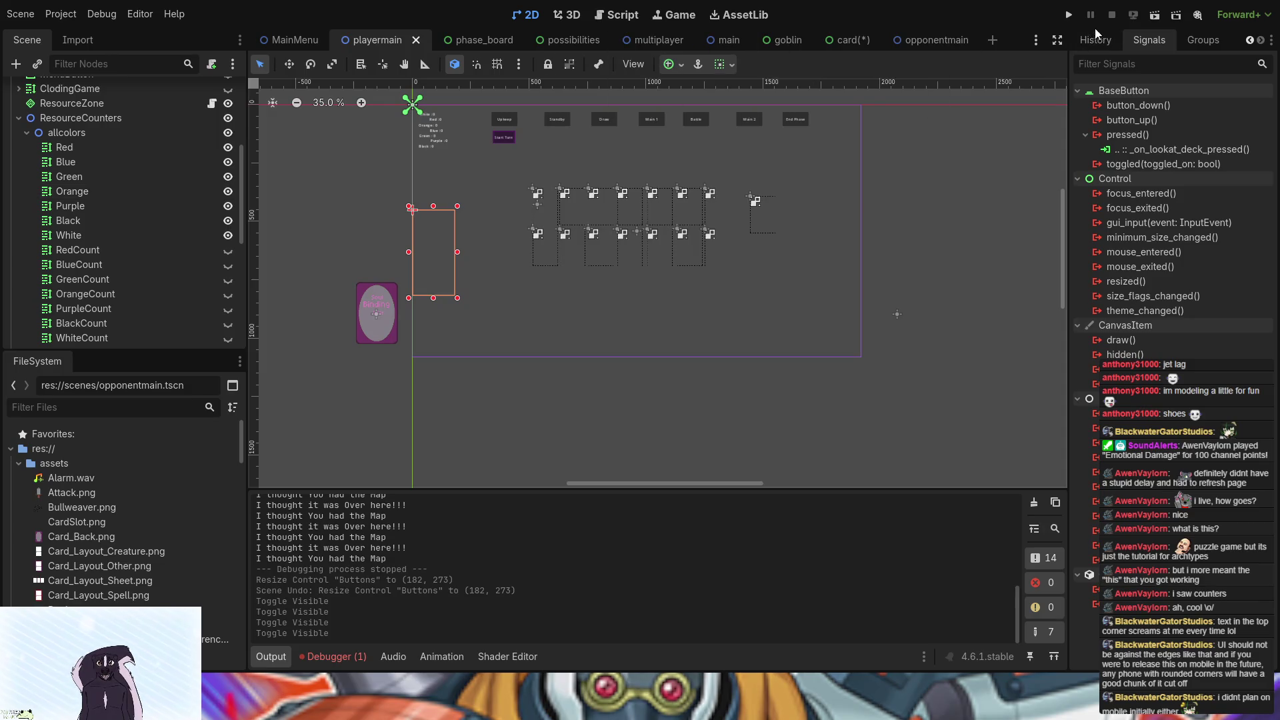
click(524, 327)
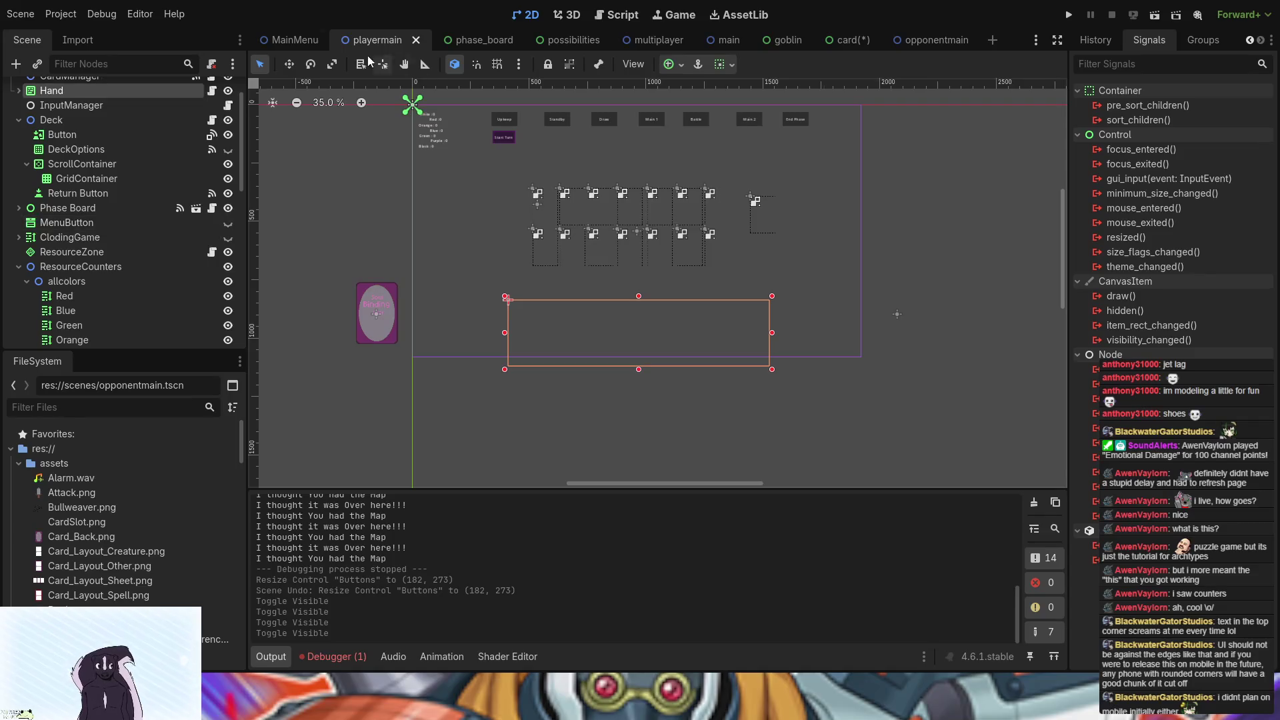
scroll(148, 163, up, 2)
click(211, 90)
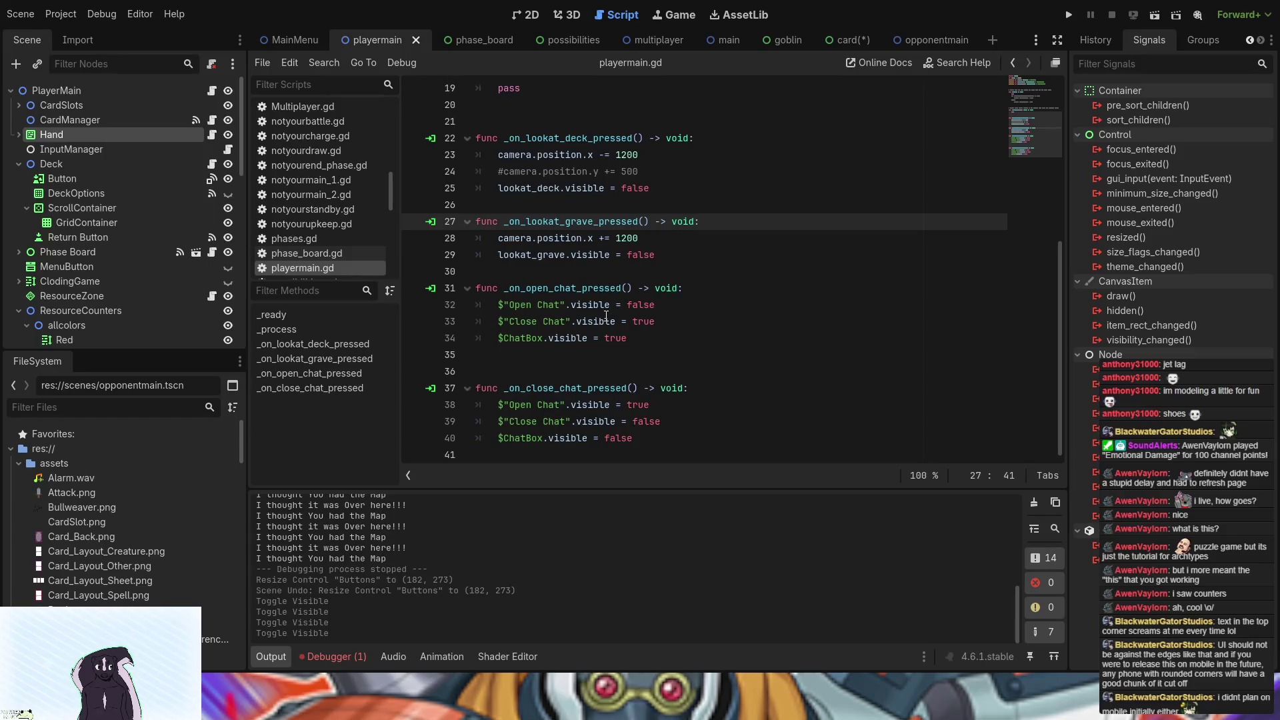
Step: Switch to the opponentmain scene and hide its EnemyMain root node
scroll(52, 304, down, 5)
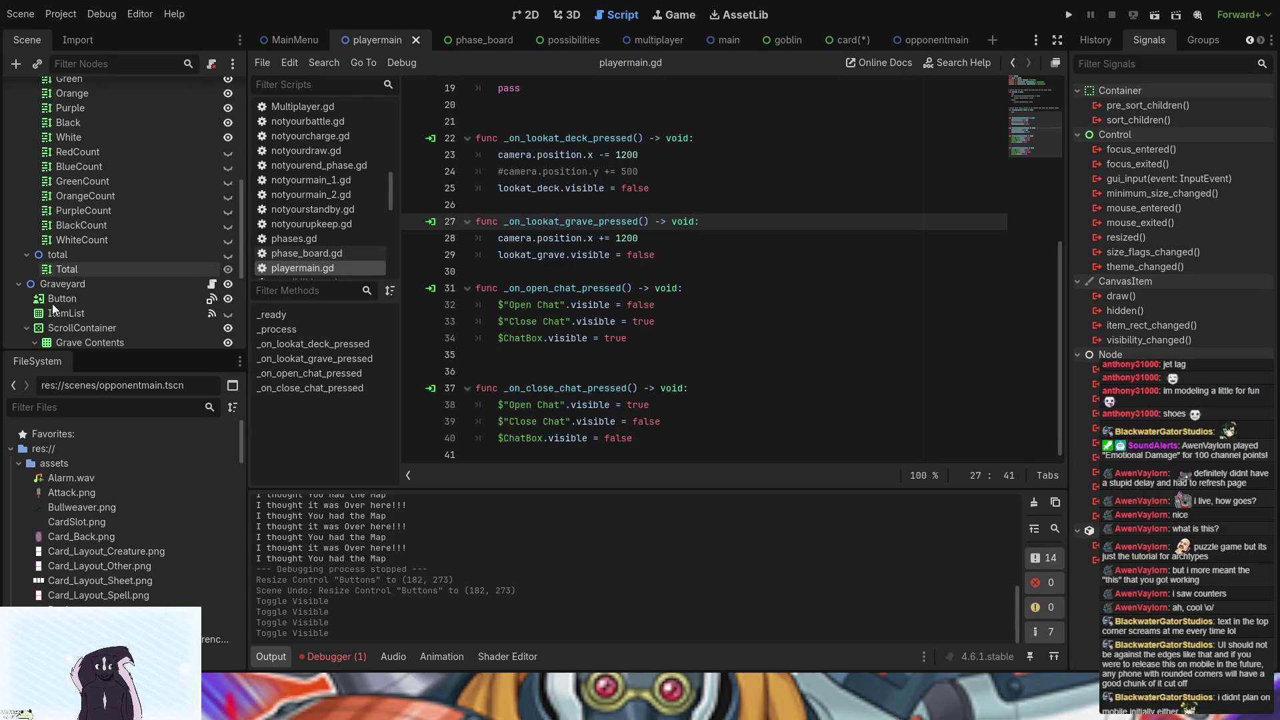
scroll(52, 303, down, 3)
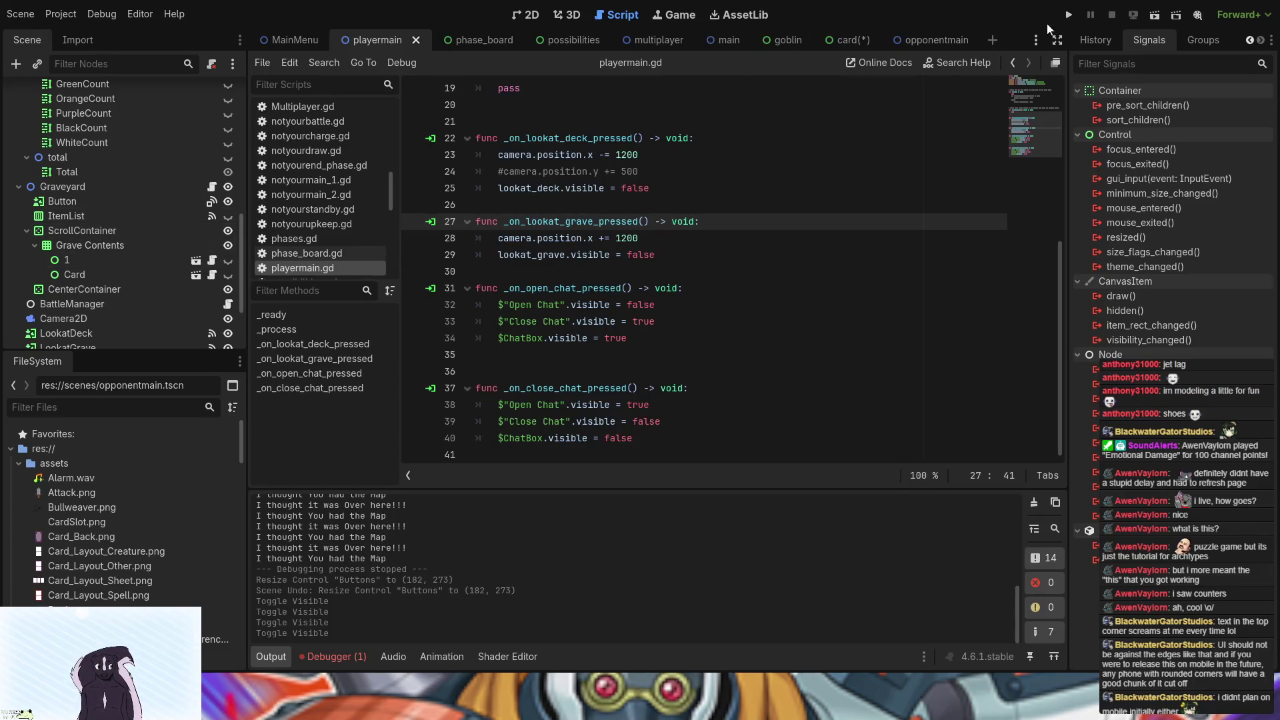
click(933, 40)
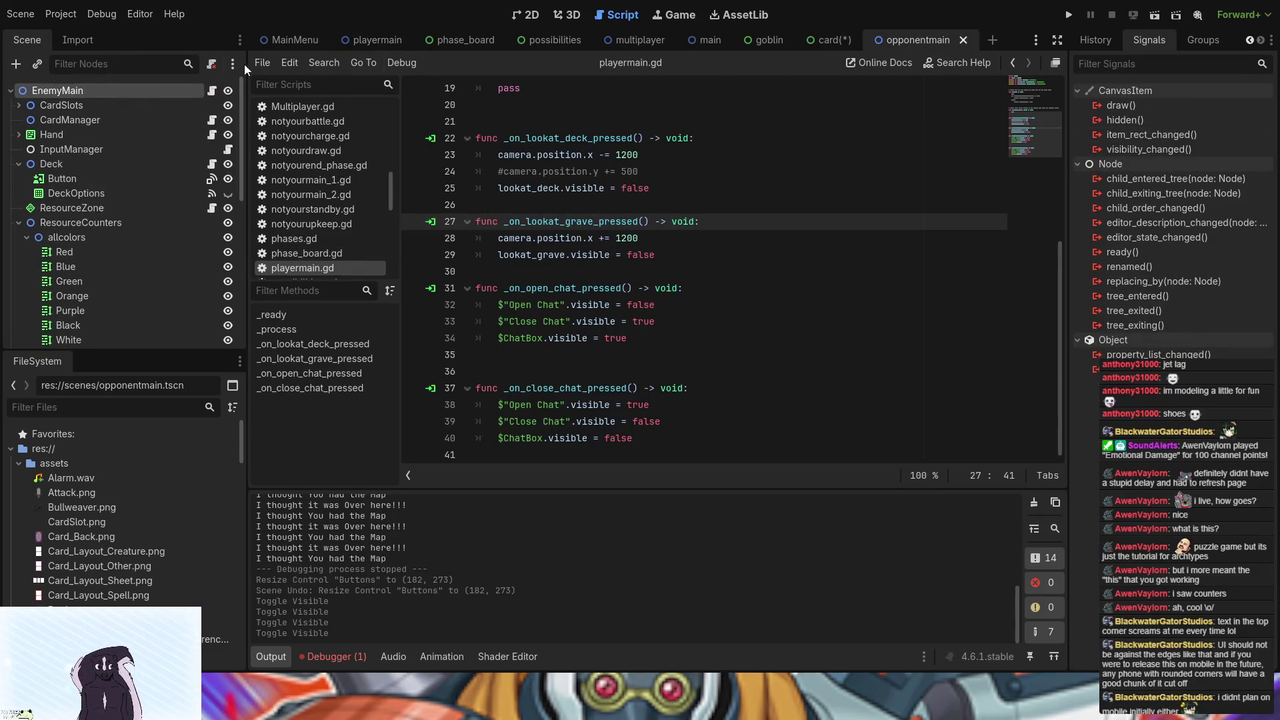
scroll(59, 165, down, 10)
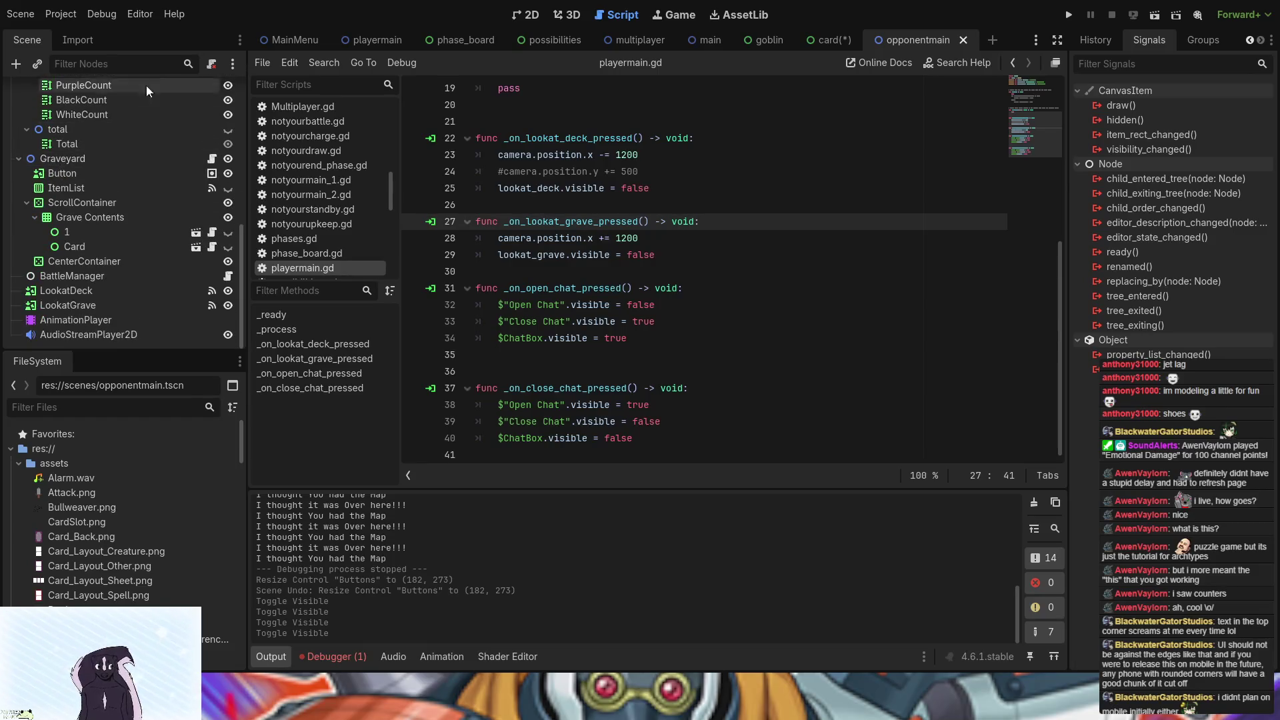
scroll(150, 199, up, 10)
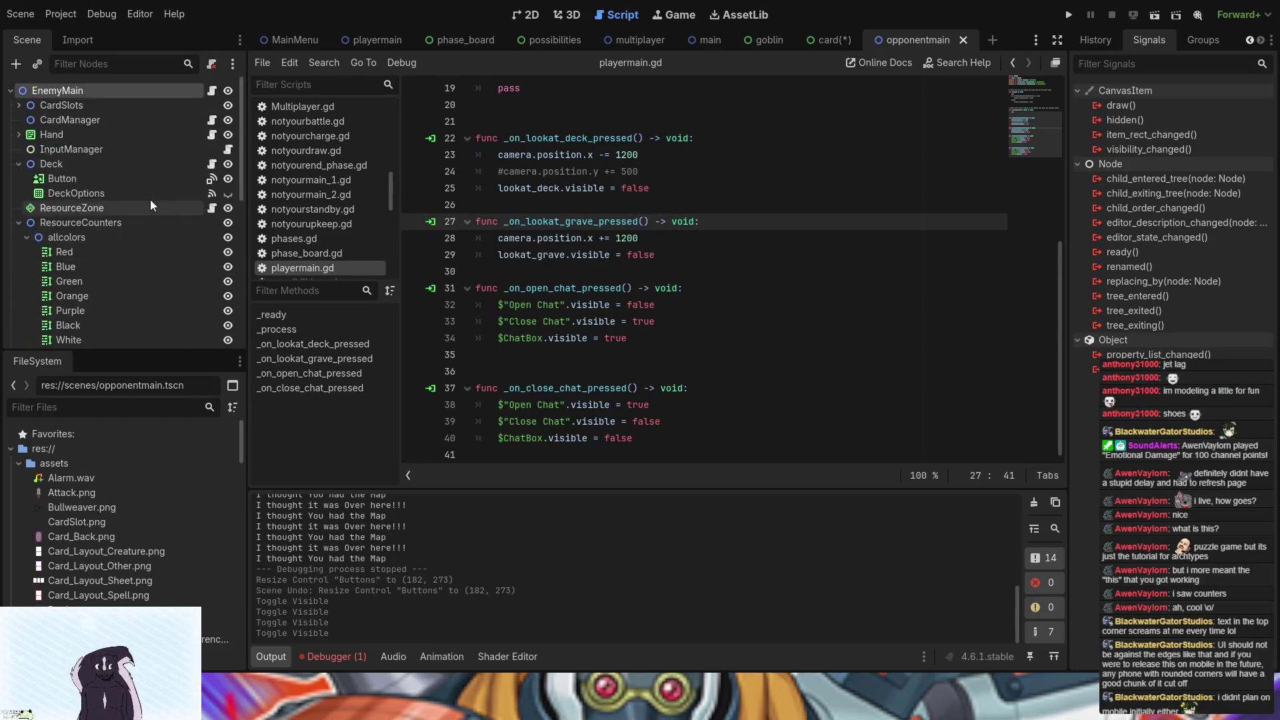
click(230, 90)
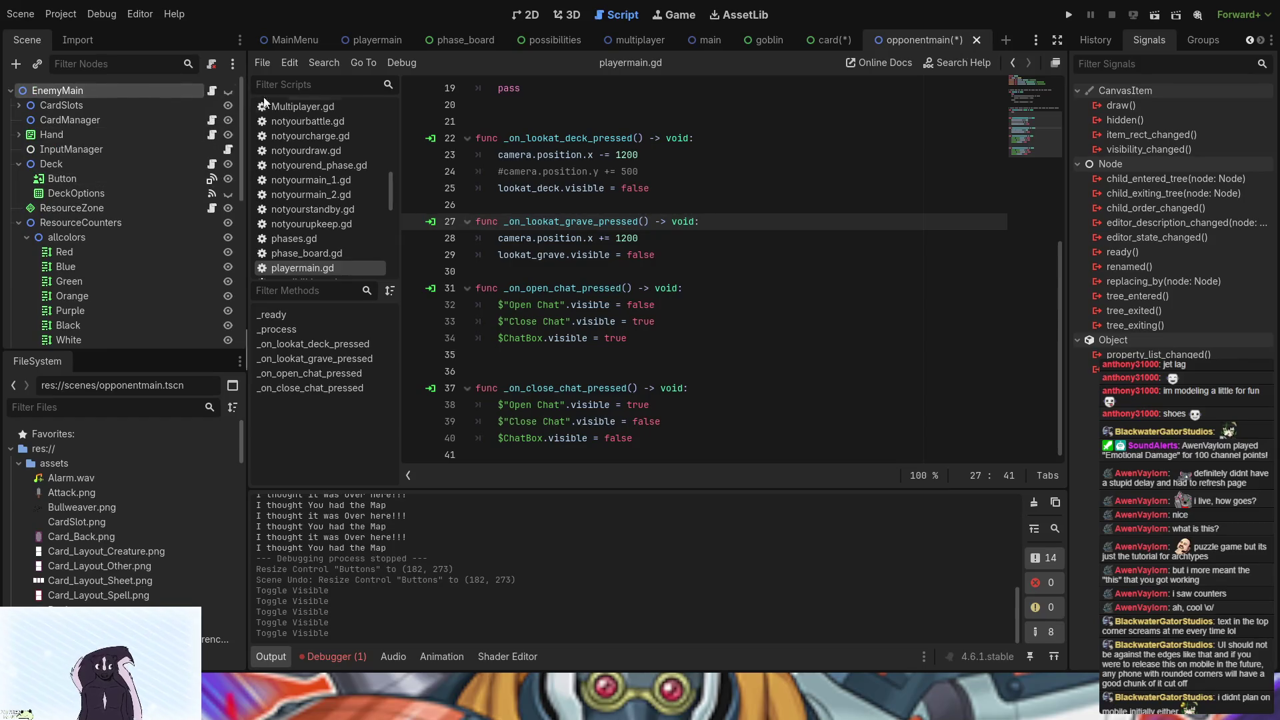
Step: Test-run the game, then move the opponent's Button after CenterContainer under Graveyard
key(F5)
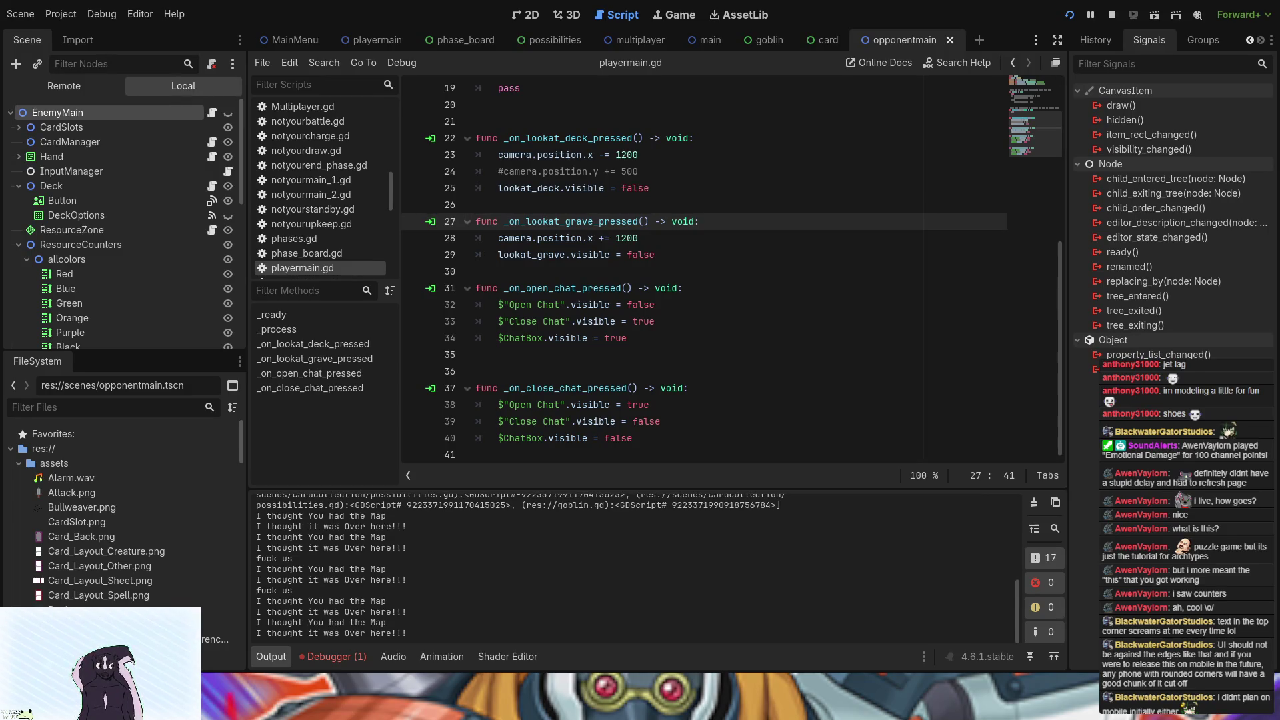
scroll(82, 245, down, 5)
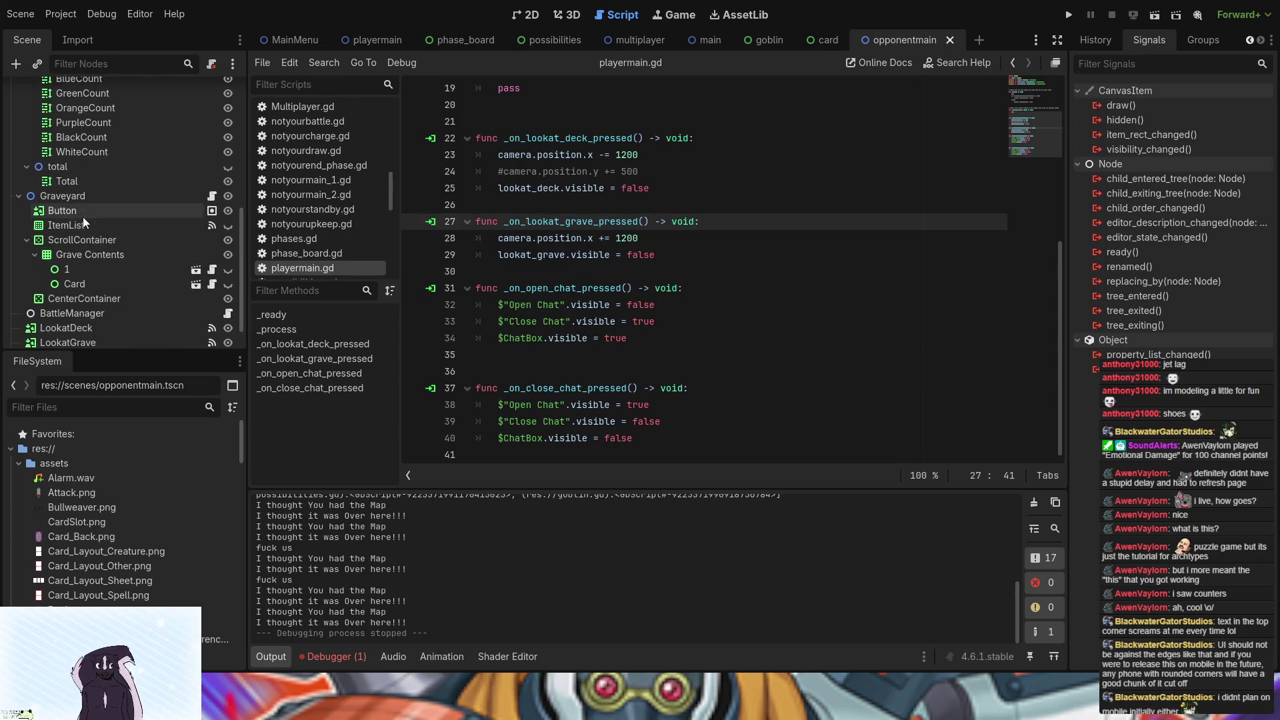
drag(82, 211, 69, 302)
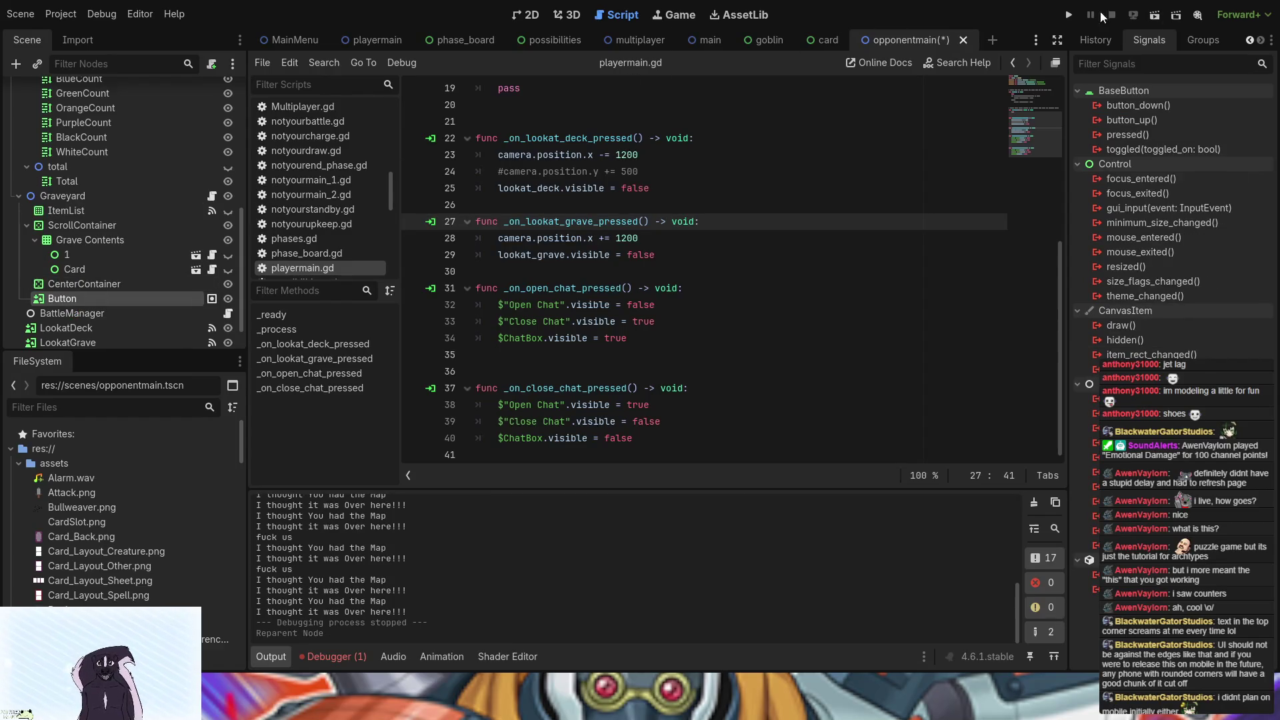
Step: Re-run the game, toggle the graveyard Card's visibility, then save and close opponentmain
click(1069, 15)
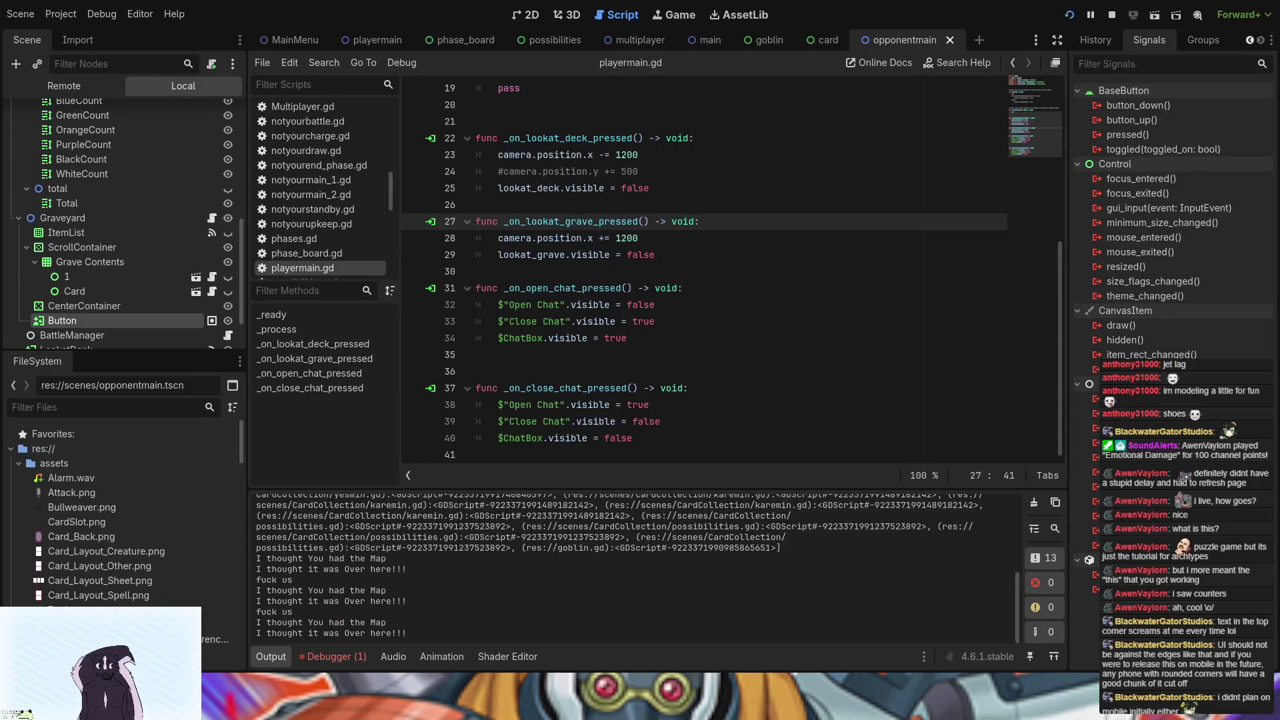
scroll(229, 186, down, 1)
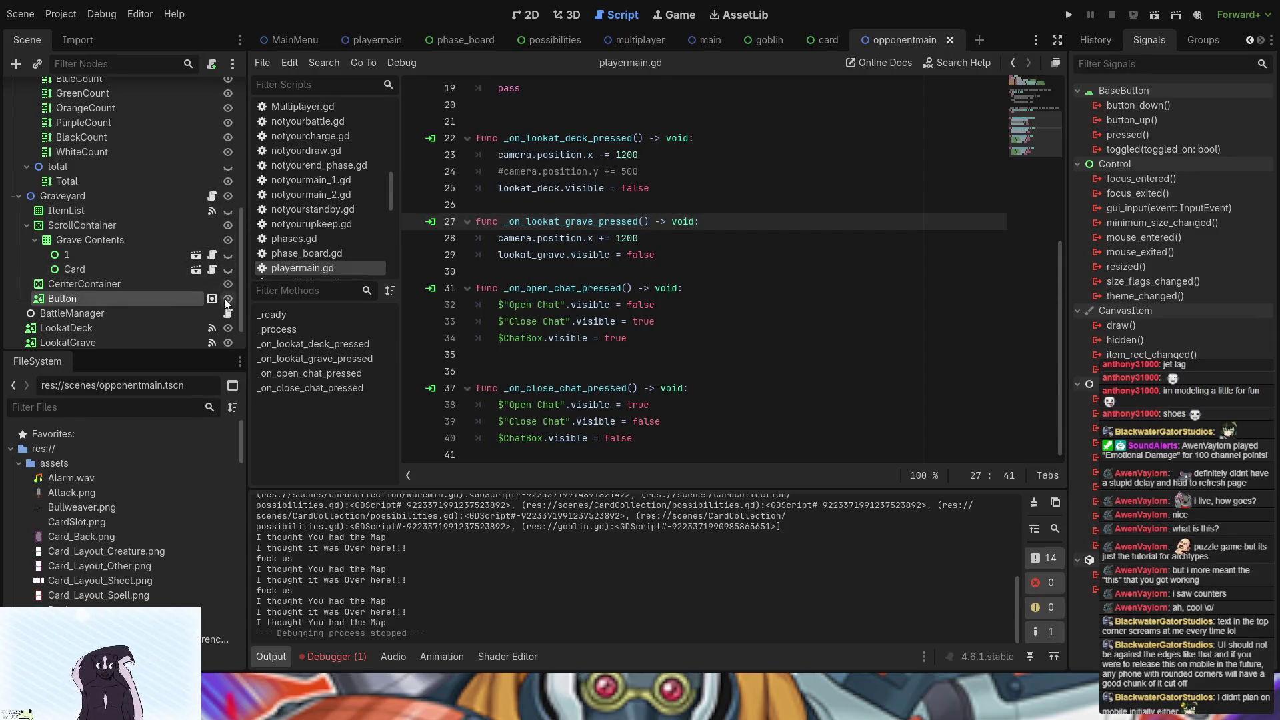
click(227, 269)
click(227, 269)
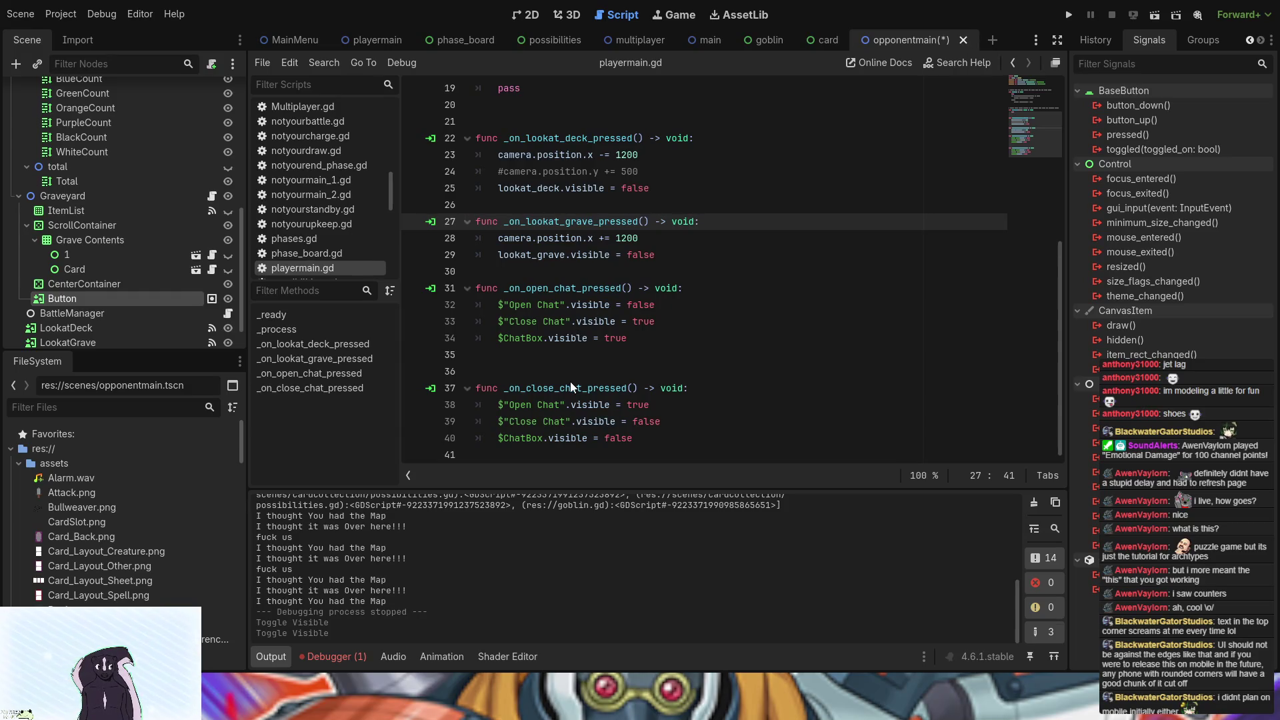
key(ctrl+s)
key(ctrl+shift+w)
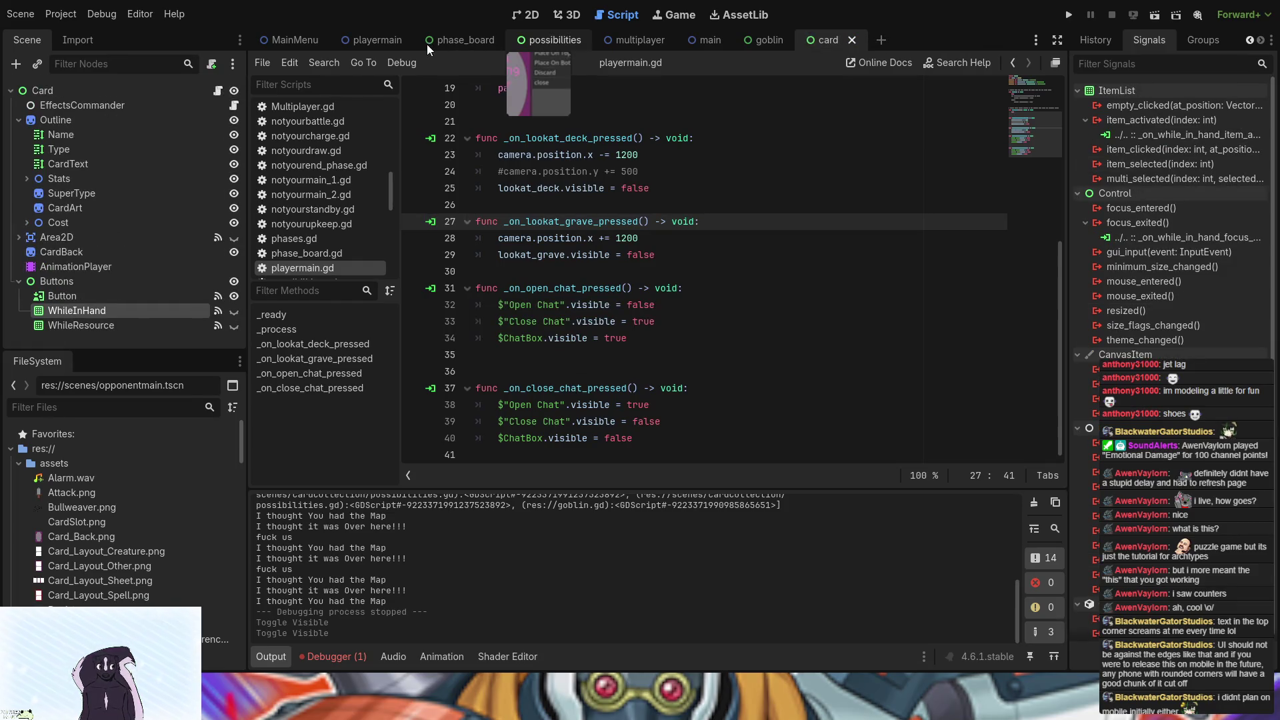
click(374, 41)
scroll(86, 238, down, 3)
scroll(86, 238, down, 5)
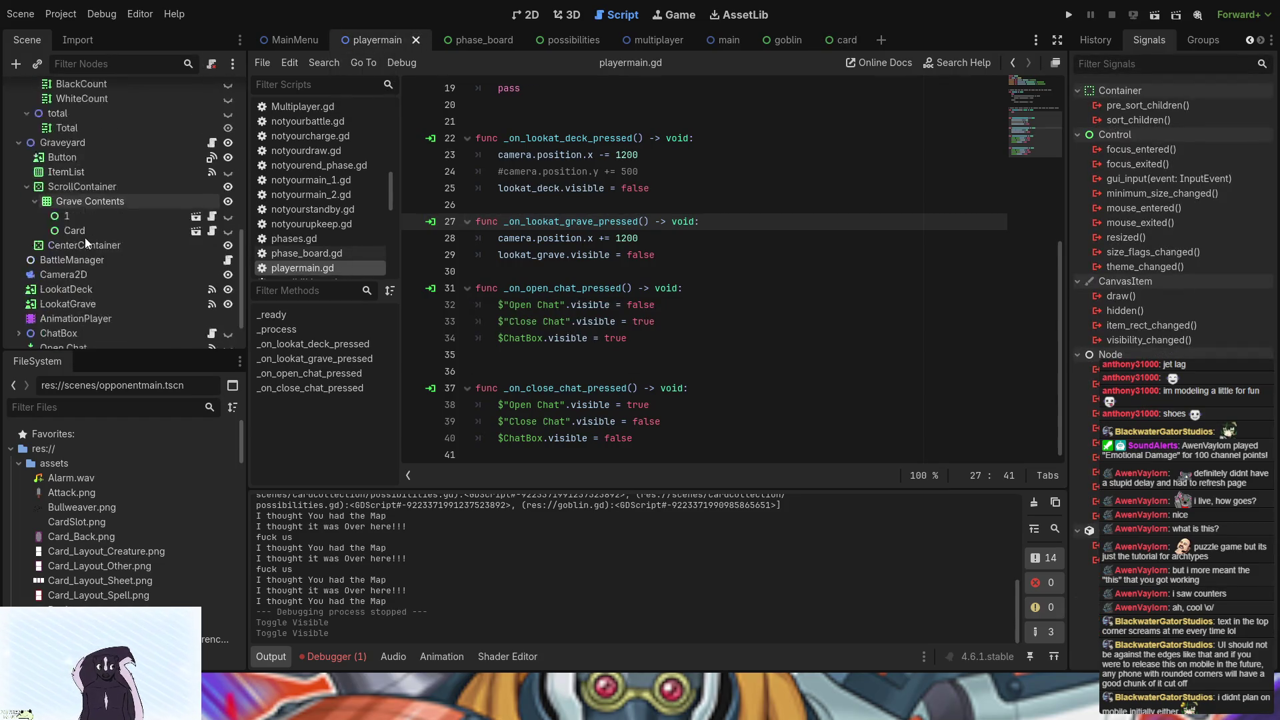
scroll(101, 191, up, 3)
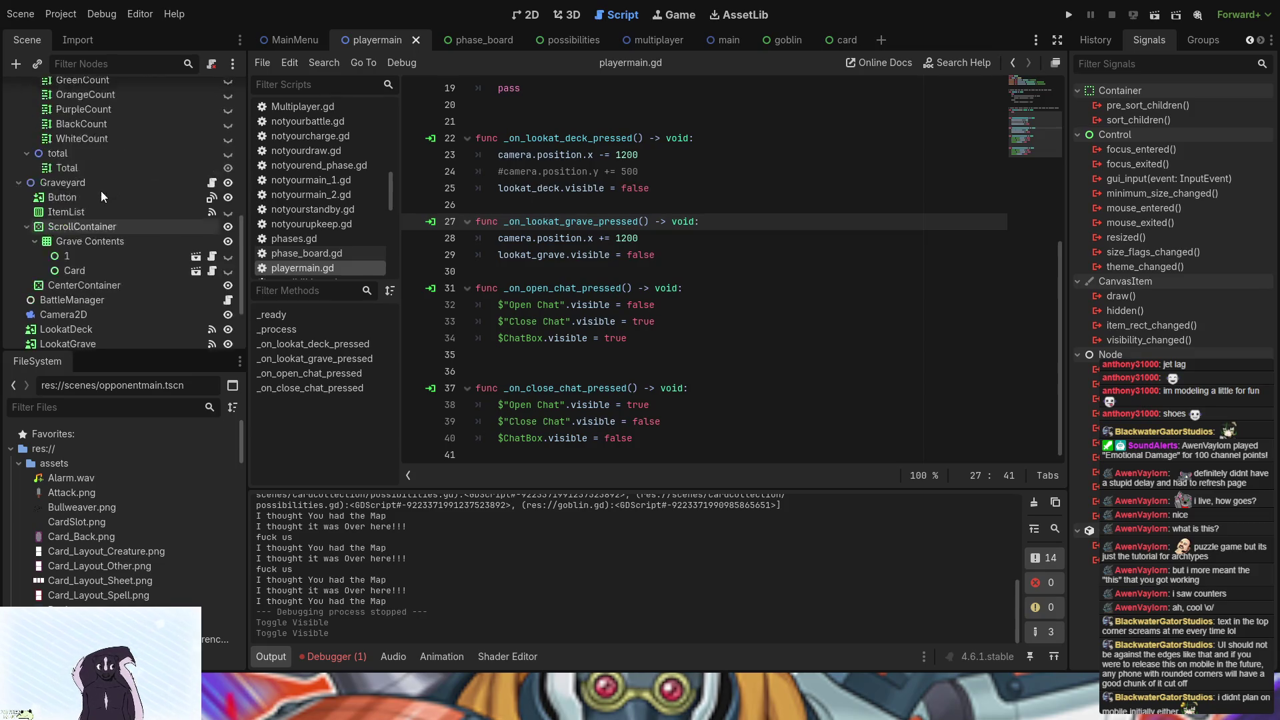
click(516, 17)
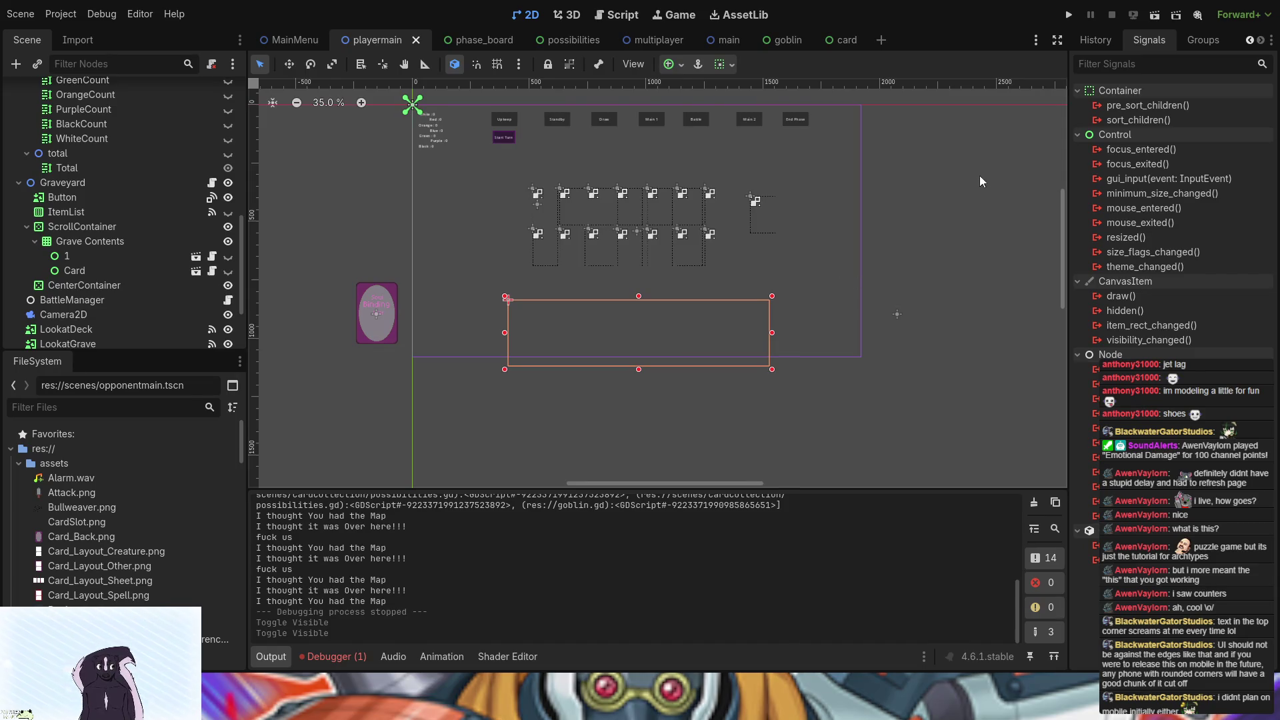
drag(979, 174, 900, 214)
click(882, 41)
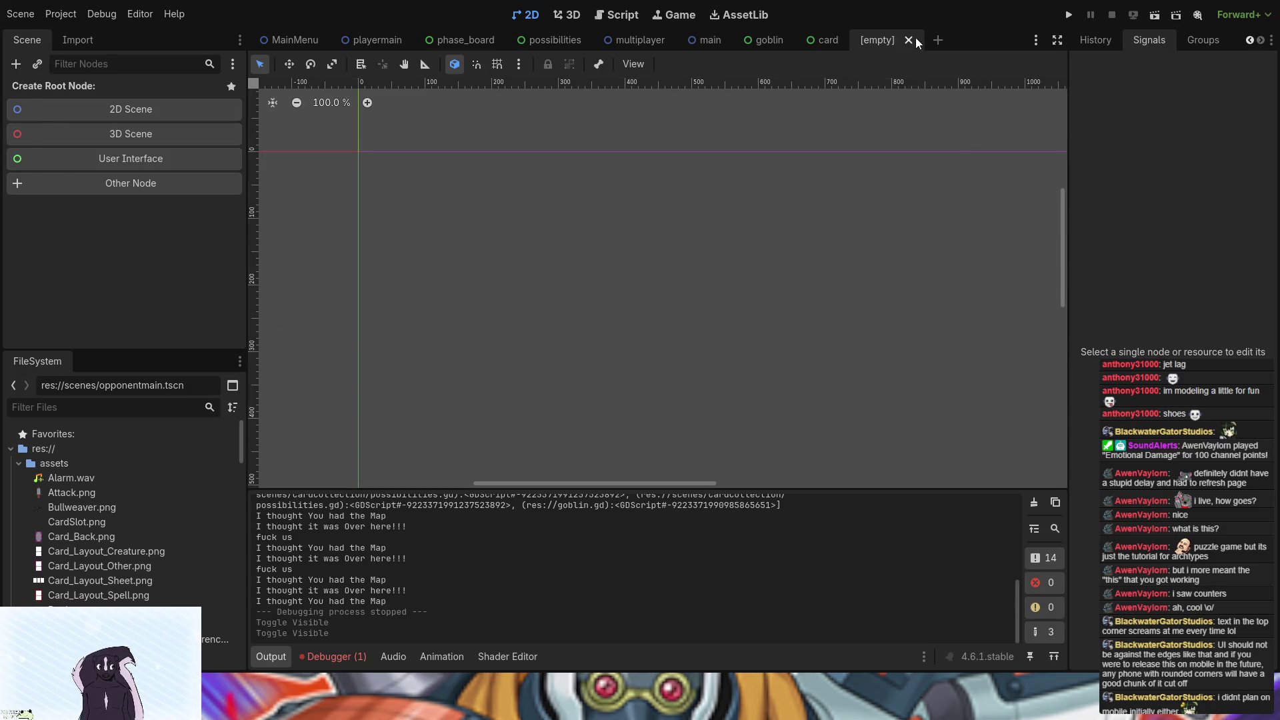
click(913, 39)
scroll(165, 590, down, 10)
scroll(166, 589, down, 8)
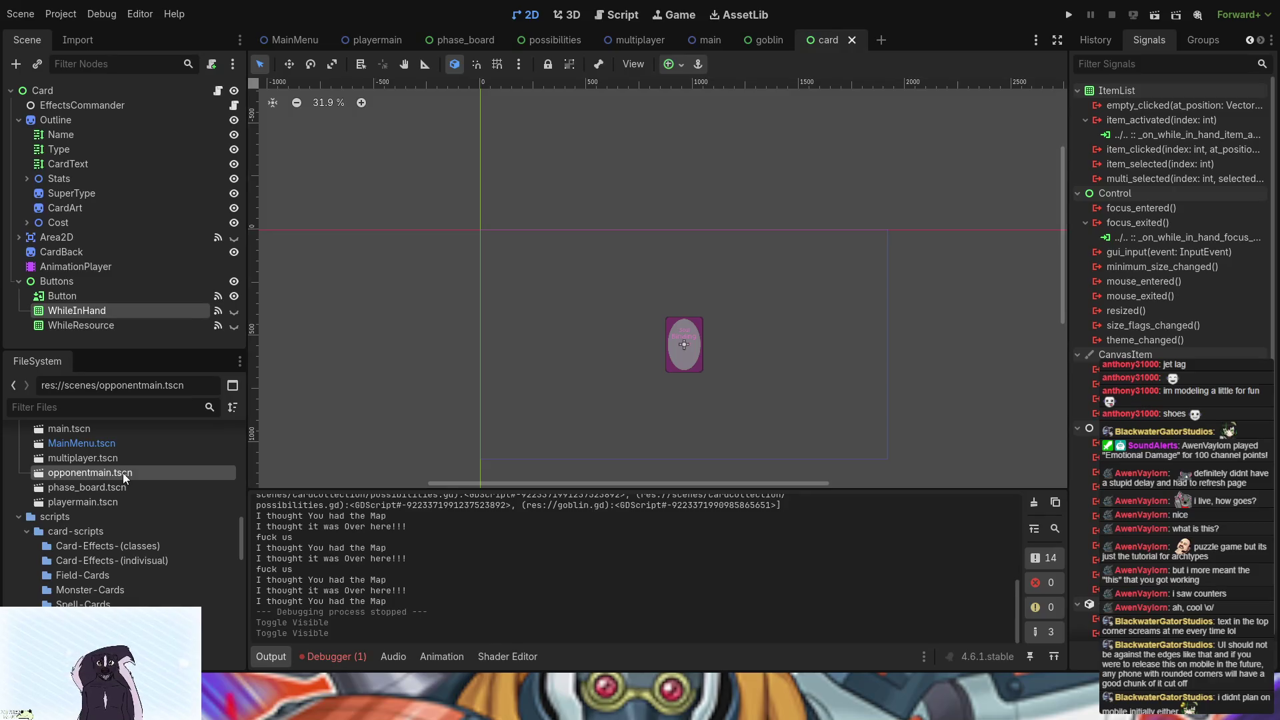
double_click(123, 473)
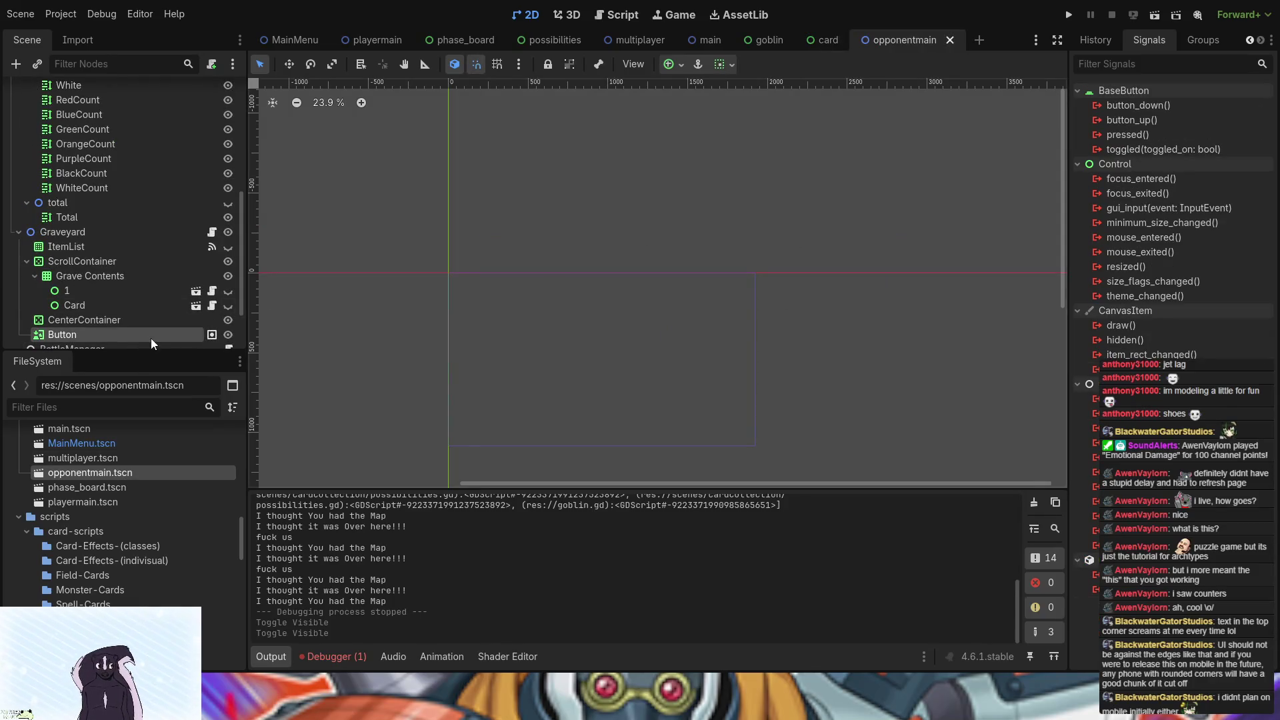
scroll(537, 306, down, 2)
drag(568, 333, 617, 200)
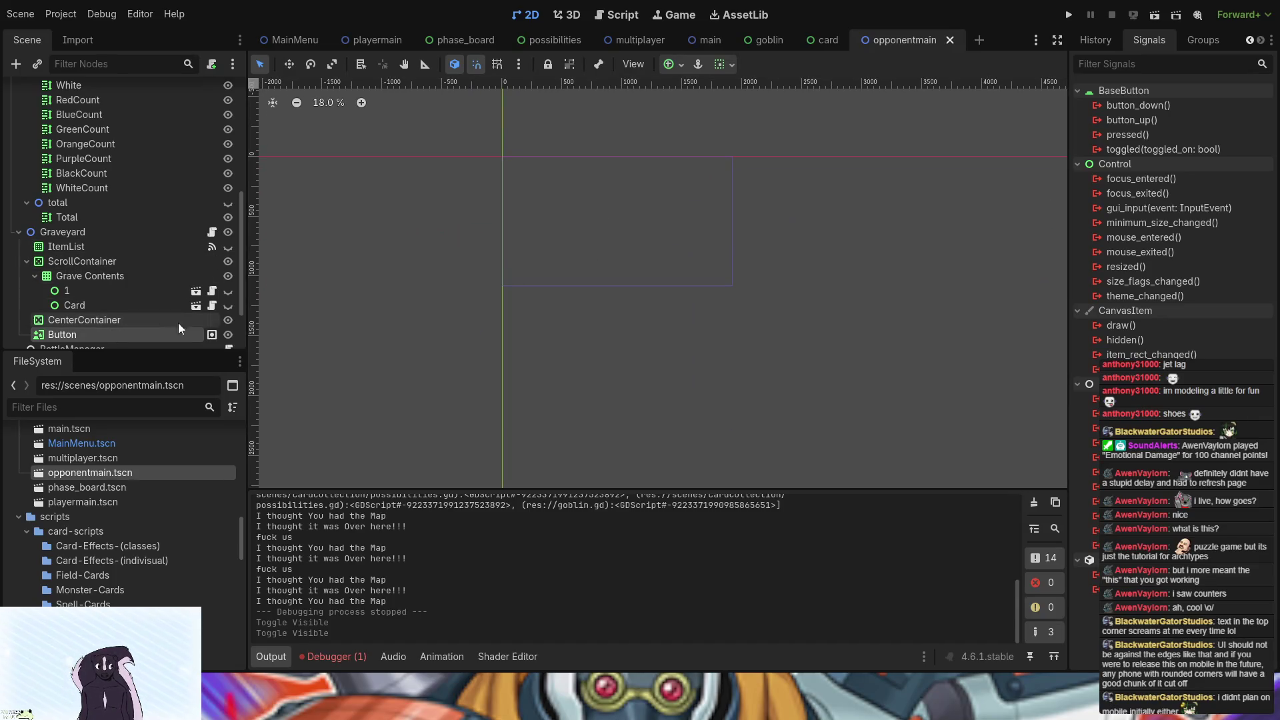
scroll(137, 204, up, 5)
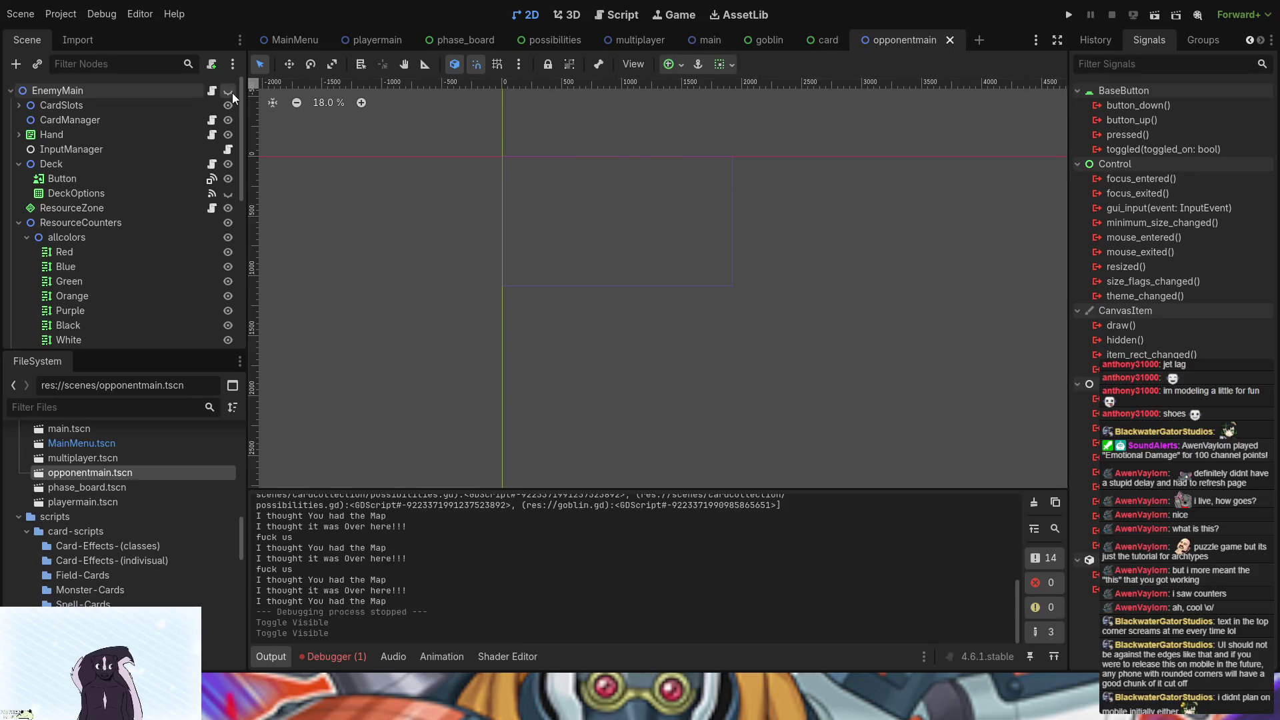
click(232, 93)
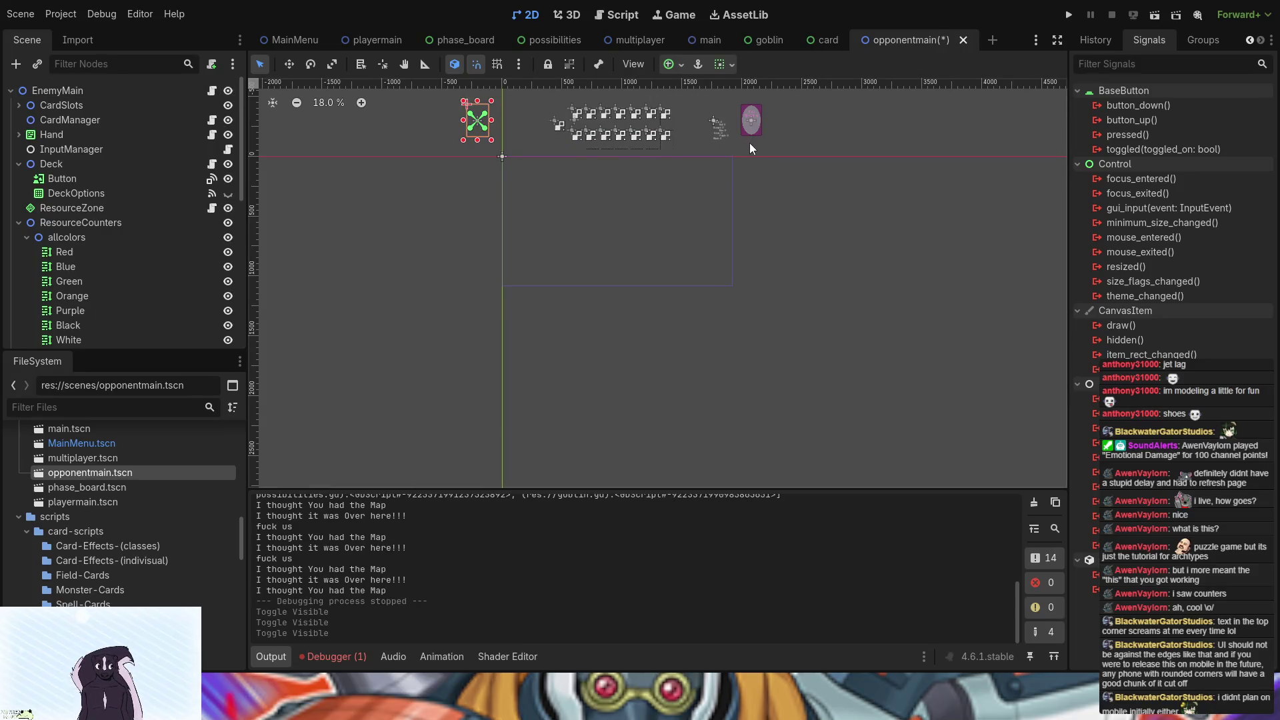
click(755, 220)
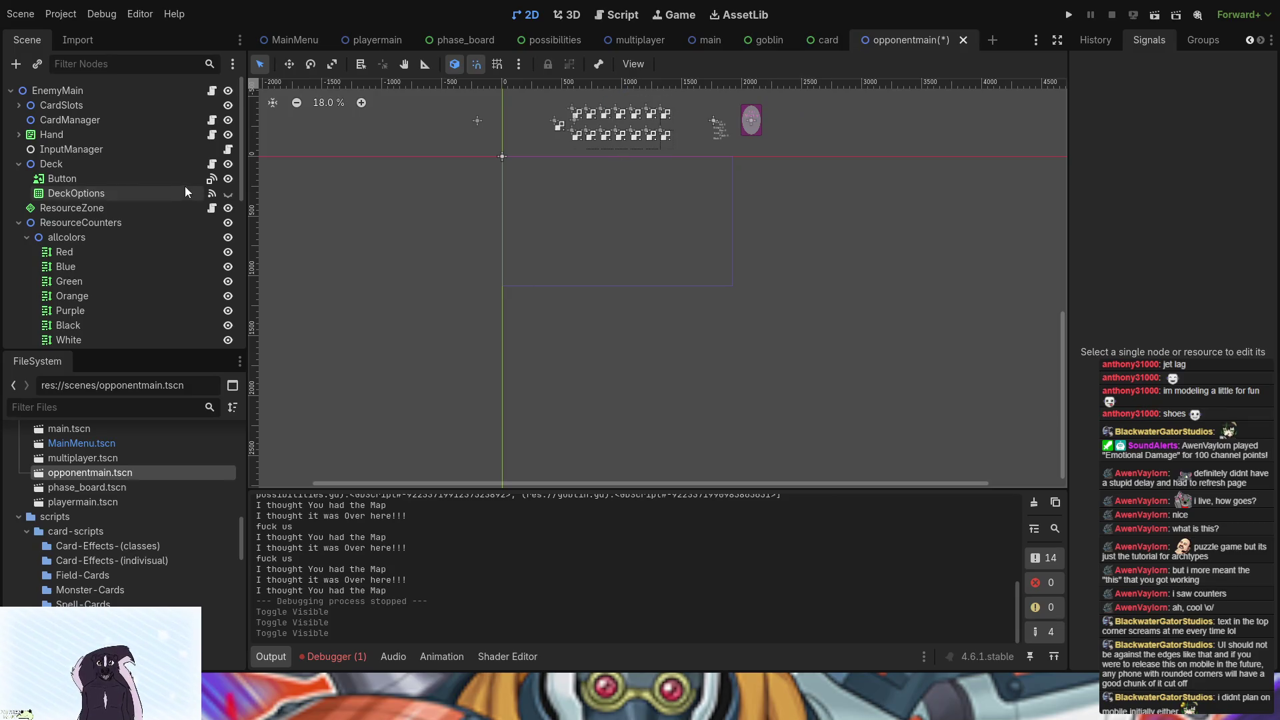
click(135, 93)
drag(683, 254, 658, 374)
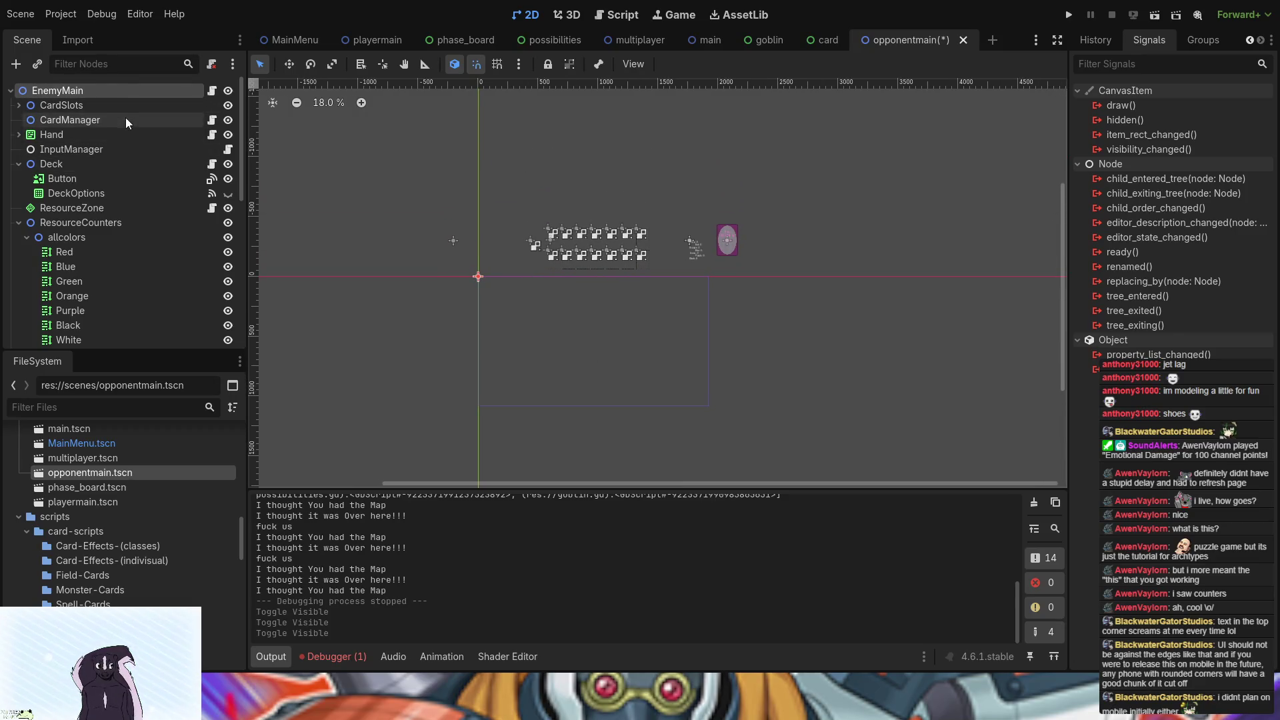
click(118, 166)
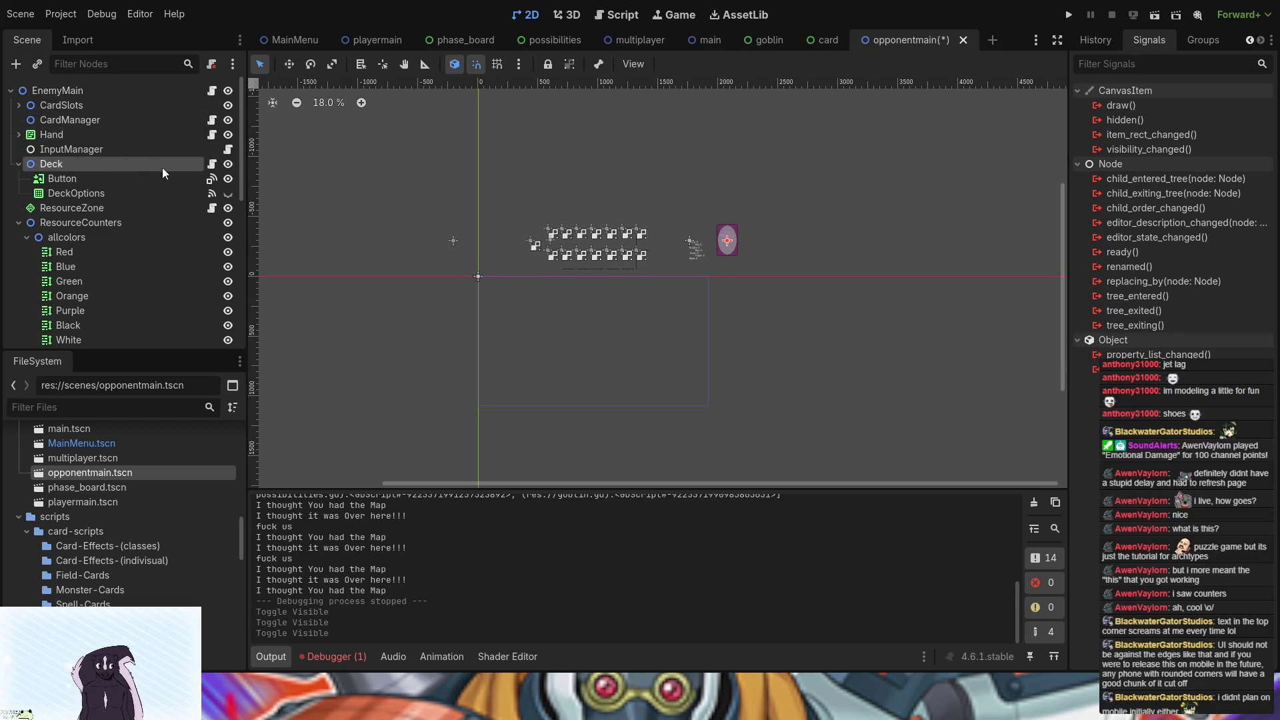
click(587, 198)
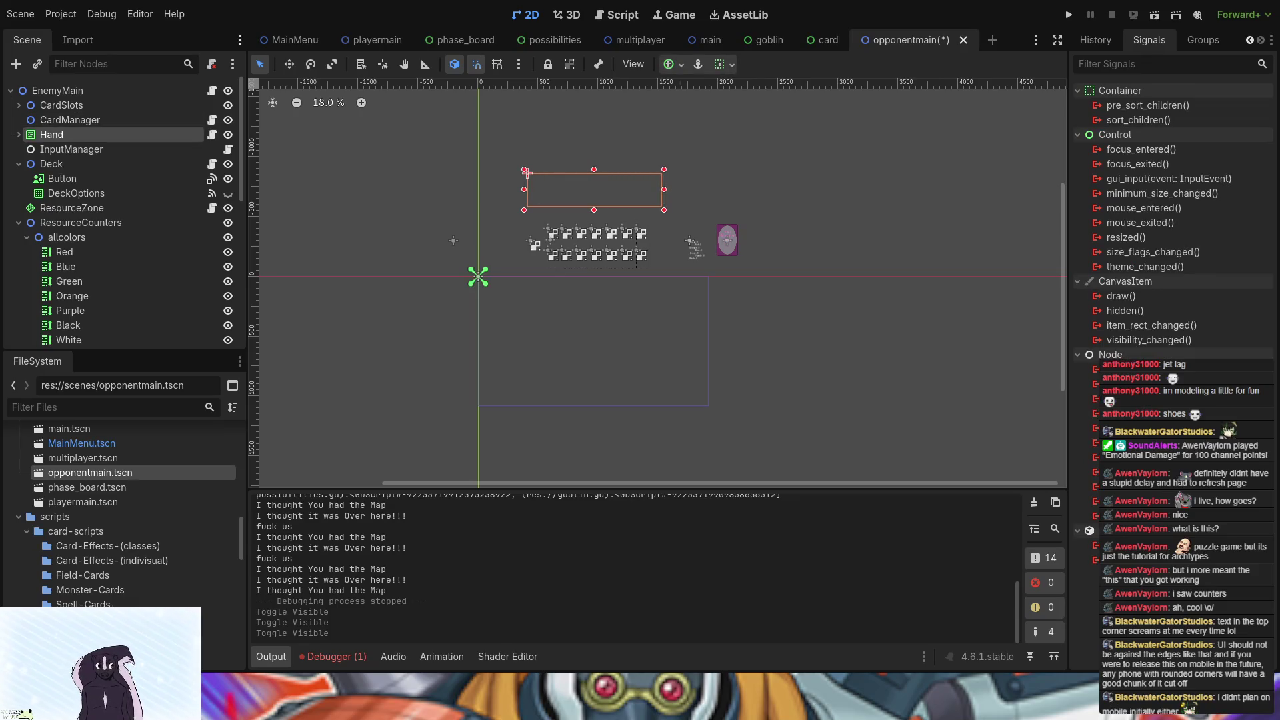
click(228, 92)
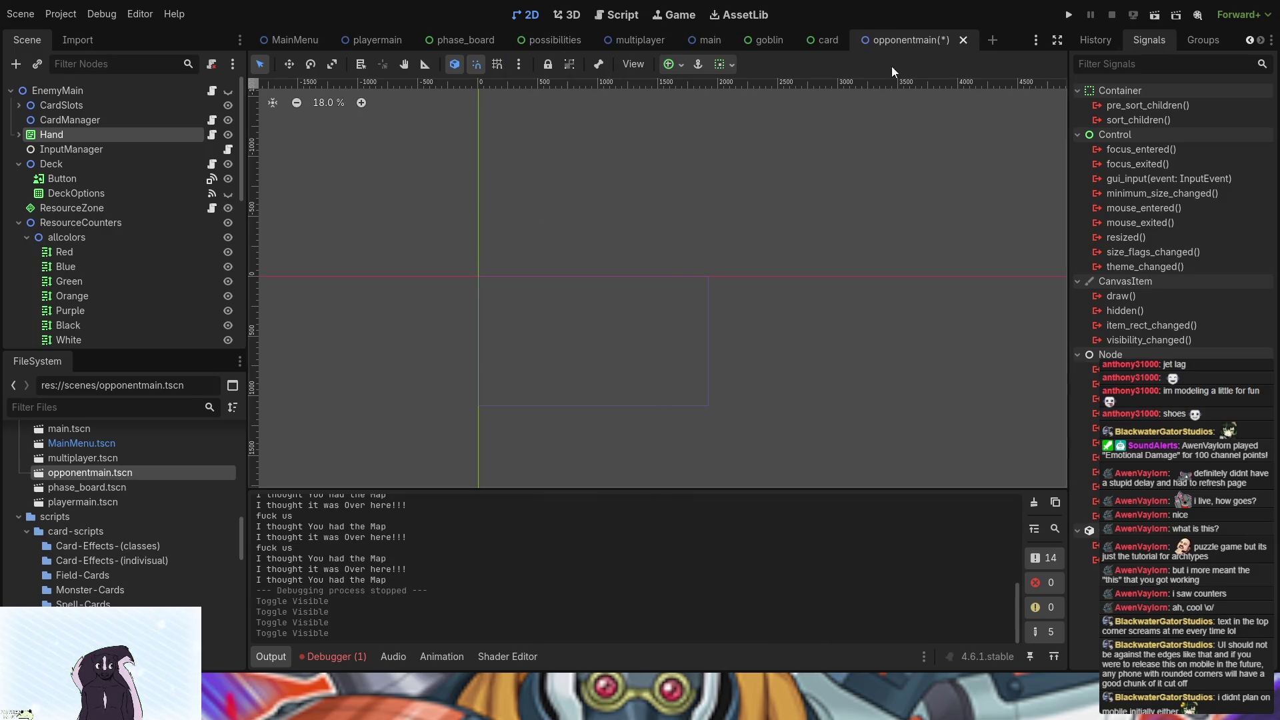
key(ctrl+shift+w)
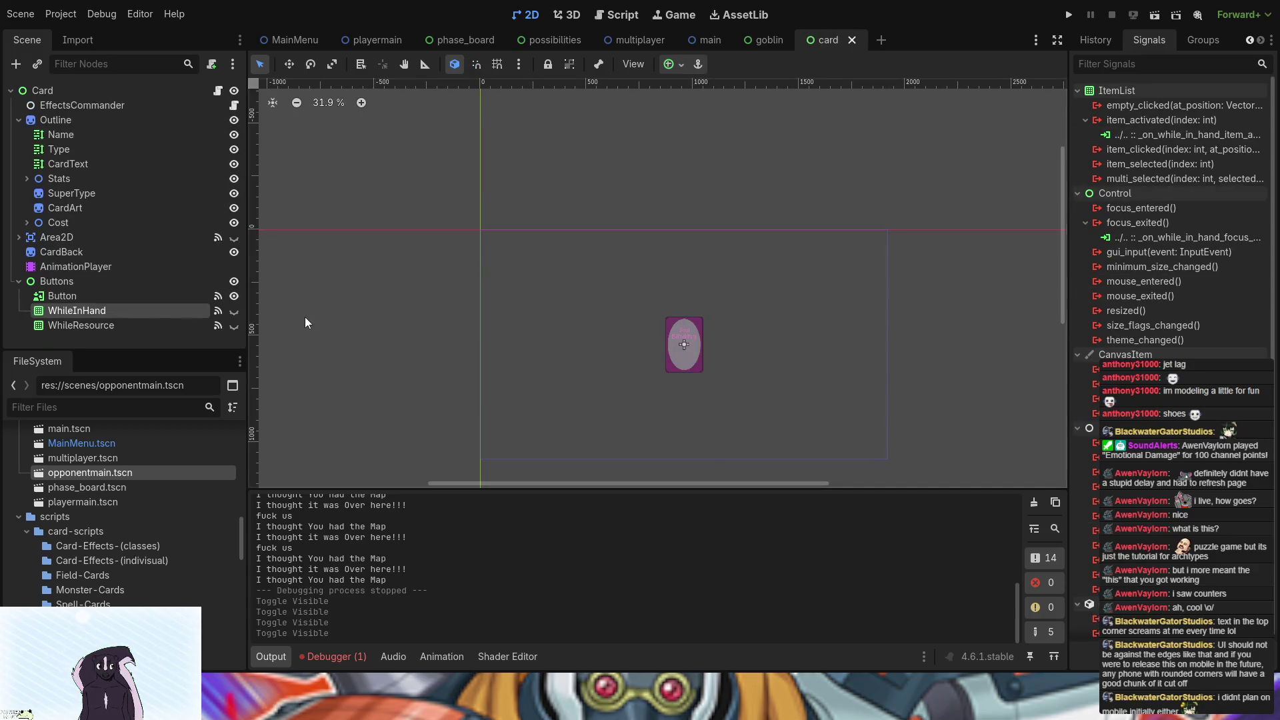
Step: In playermain, move Button to sit after CenterContainer under Graveyard
click(358, 38)
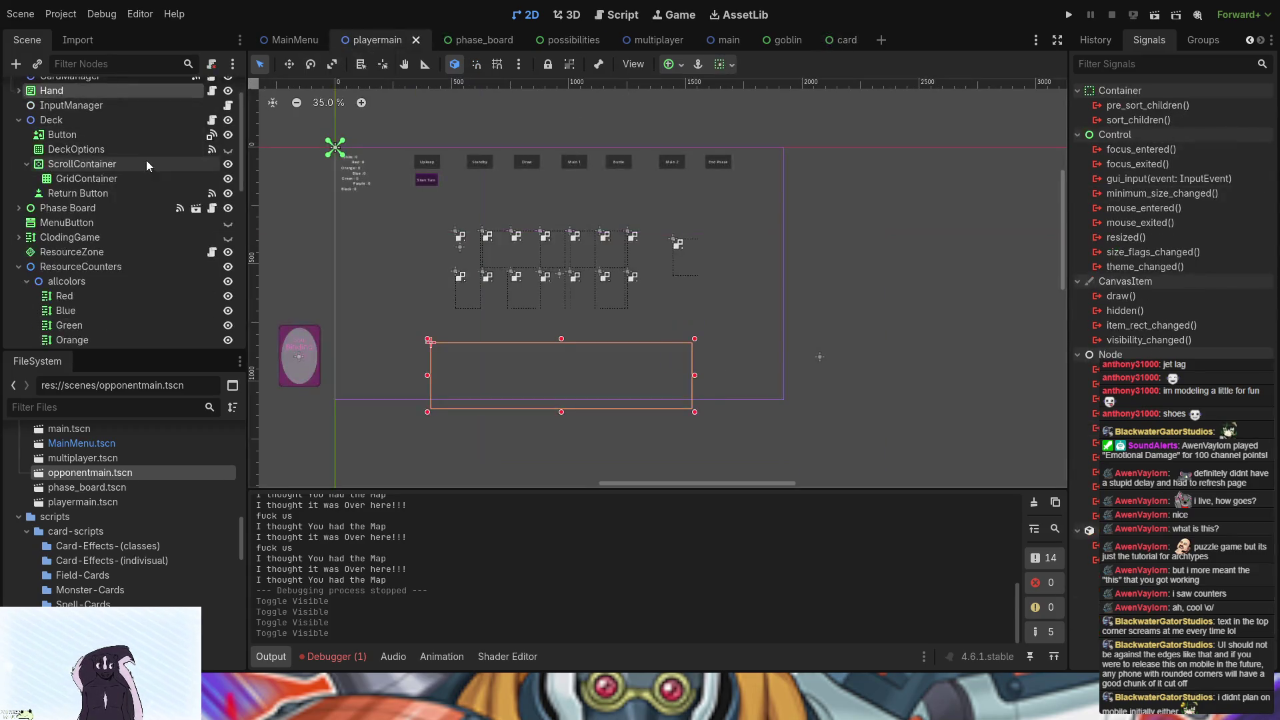
scroll(132, 262, down, 3)
scroll(132, 263, down, 10)
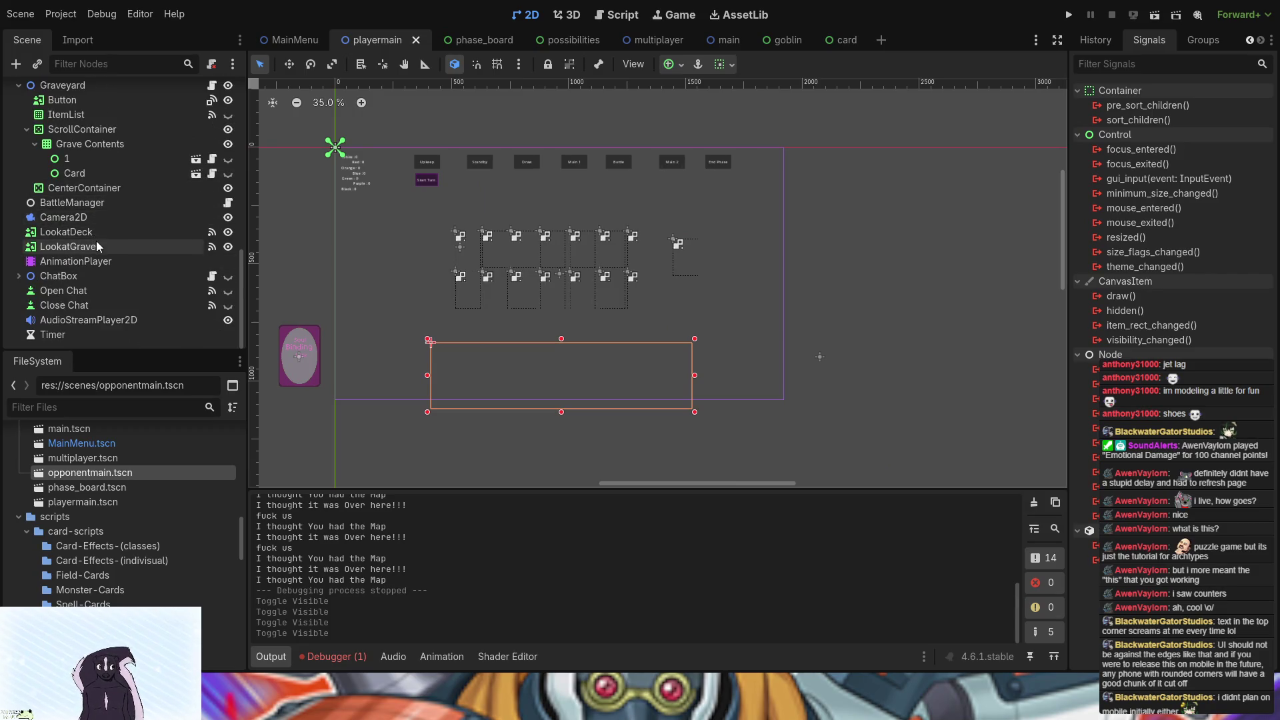
drag(104, 98, 72, 194)
Step: Save and test-run the game, stop it, then select ScrollContainer on the canvas
click(1068, 14)
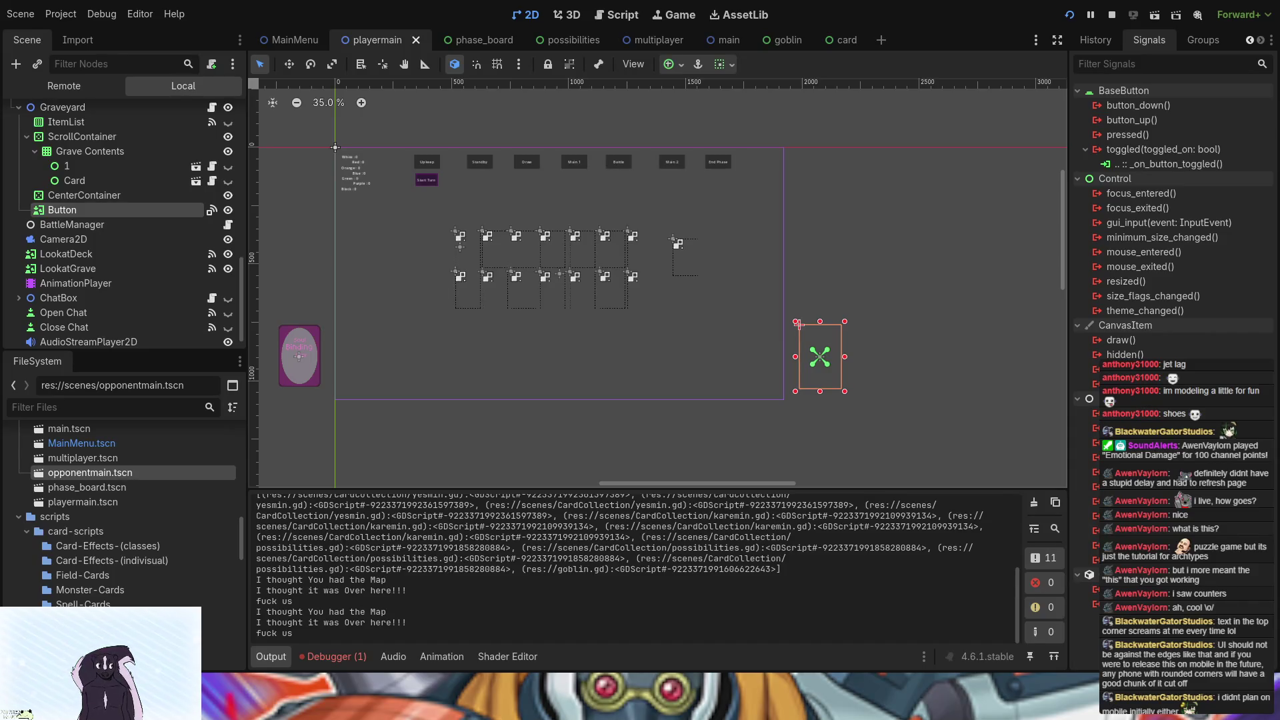
key(F8)
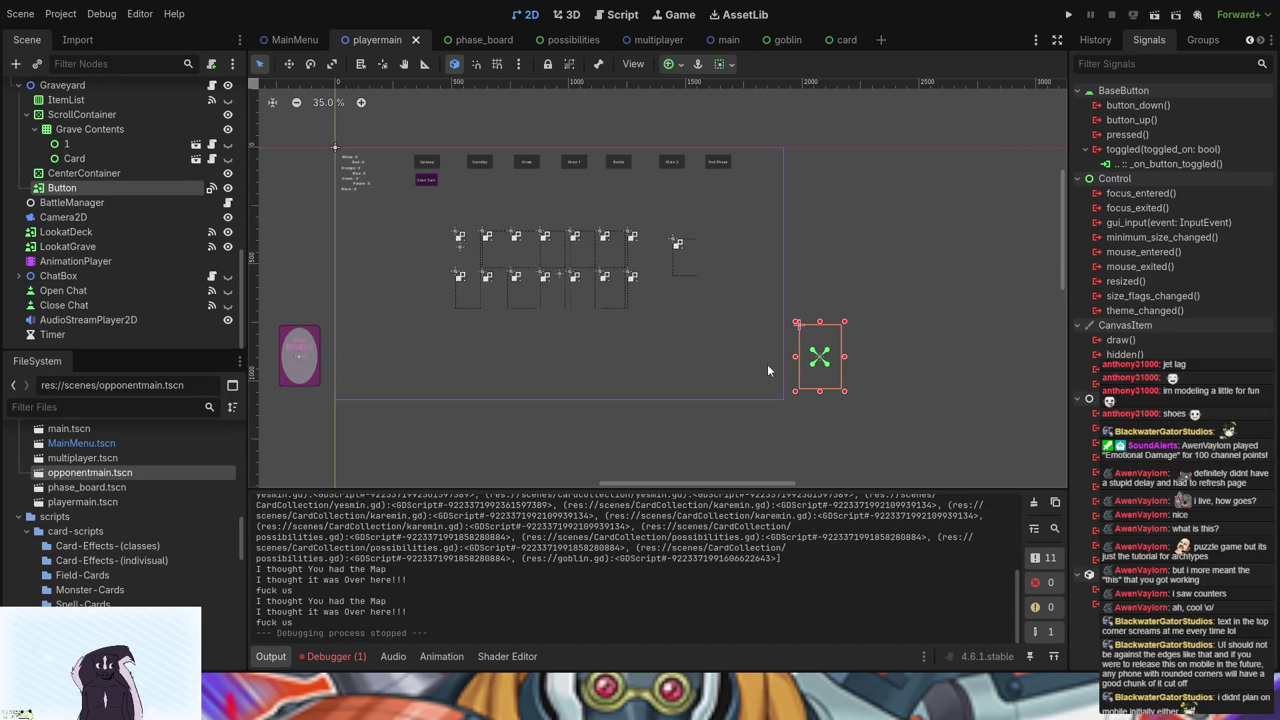
click(845, 418)
mouse_move(965, 332)
mouse_down()
mouse_move(803, 223)
mouse_move(611, 157)
mouse_move(908, 285)
mouse_move(693, 191)
mouse_move(699, 202)
mouse_up()
scroll(903, 298, down, 2)
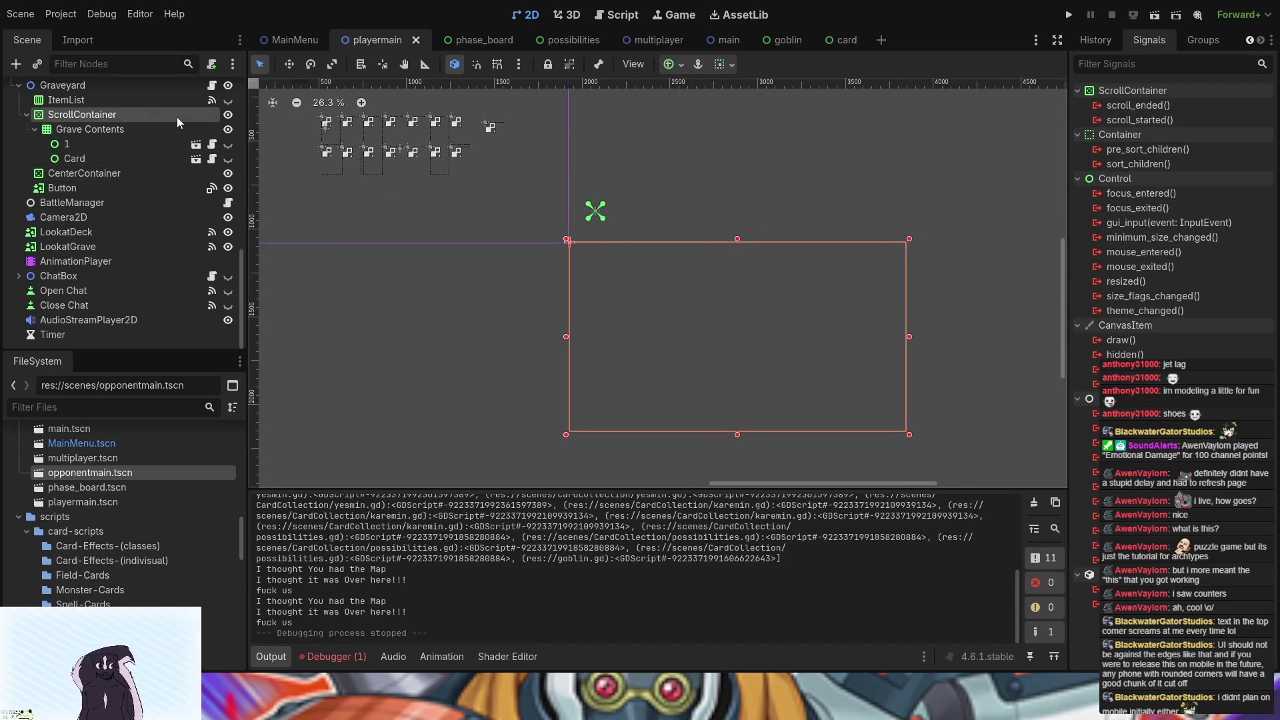
Step: Open graveyard.gd from the Graveyard node and place the cursor in line 31's Vector2 call
scroll(167, 106, up, 3)
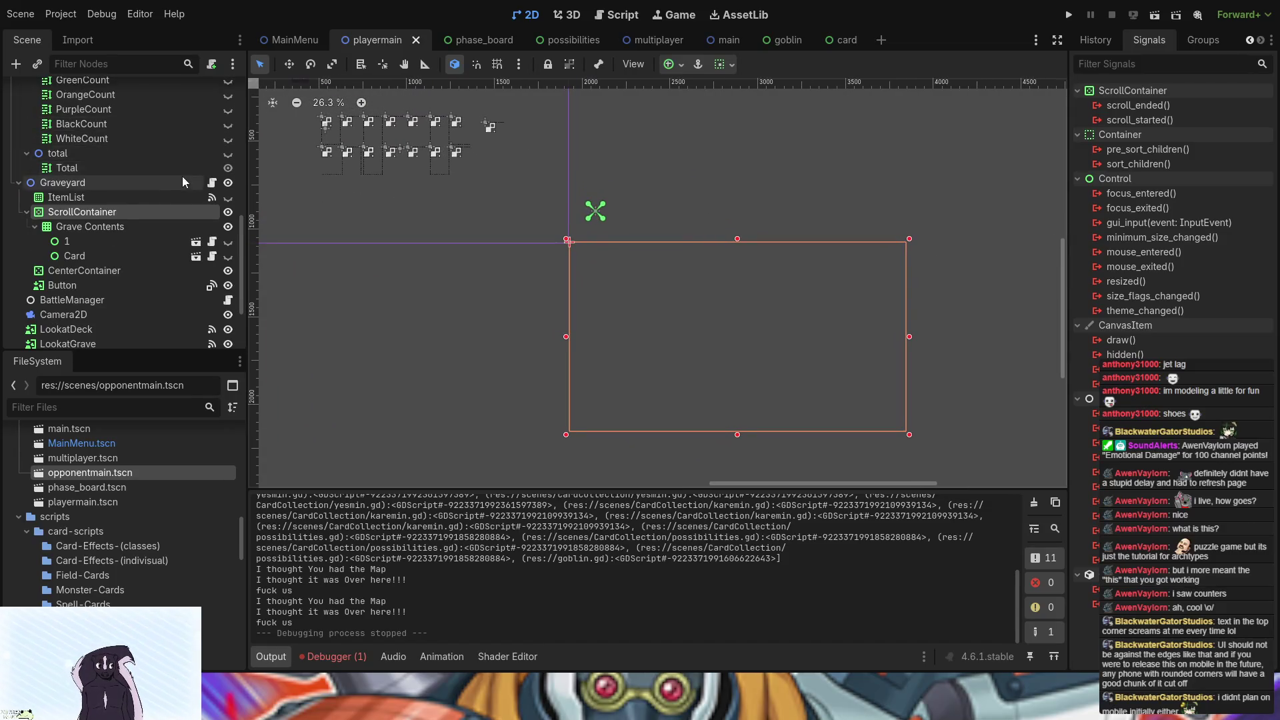
click(211, 184)
scroll(725, 176, down, 5)
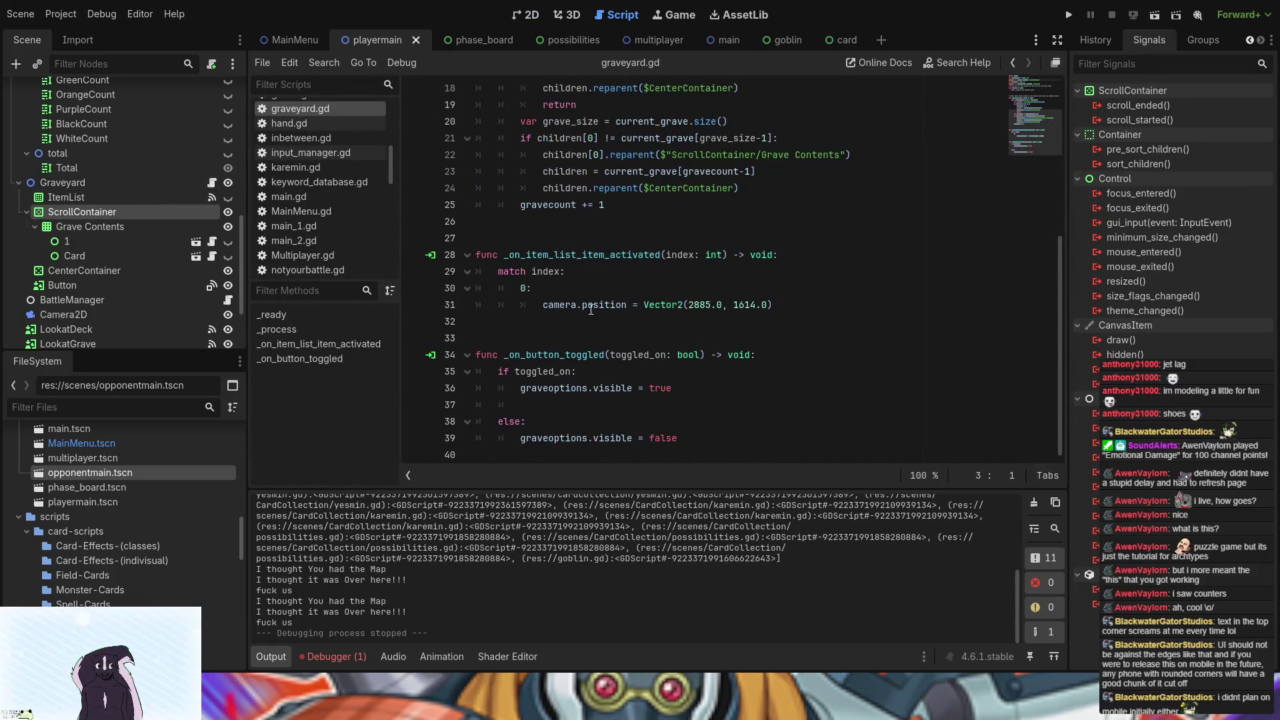
click(692, 305)
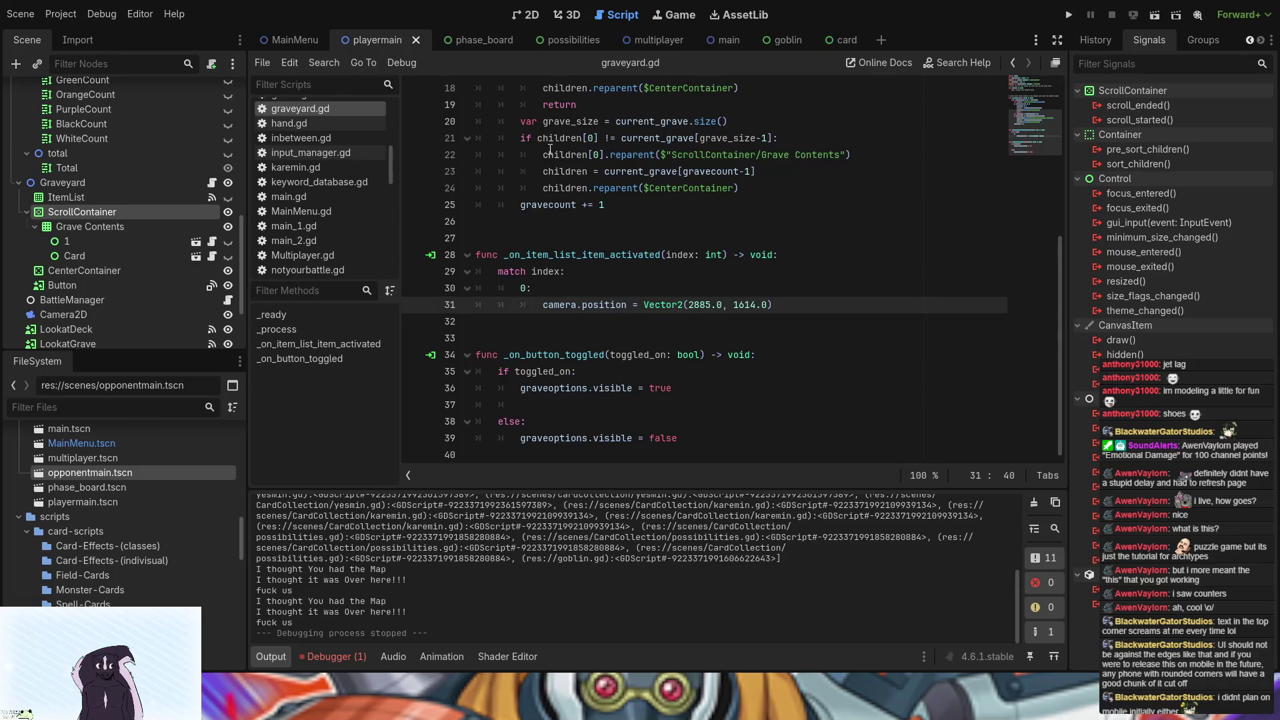